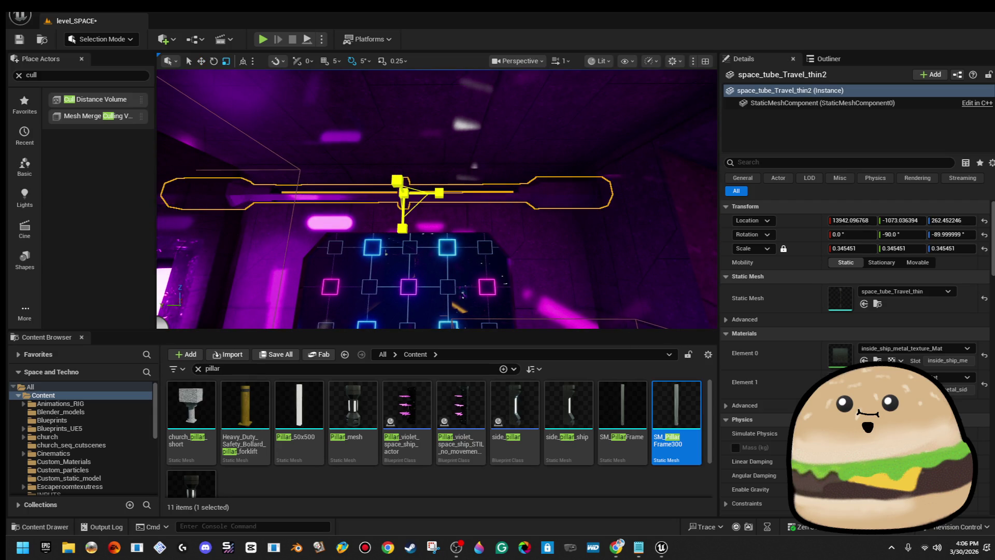
Scale the thin travel tube to 0.301 and Alt-drag a copy, space_tube_Travel_thin3, to X 14508.85.
left_click_drag(439, 193, 445, 193)
key("w")
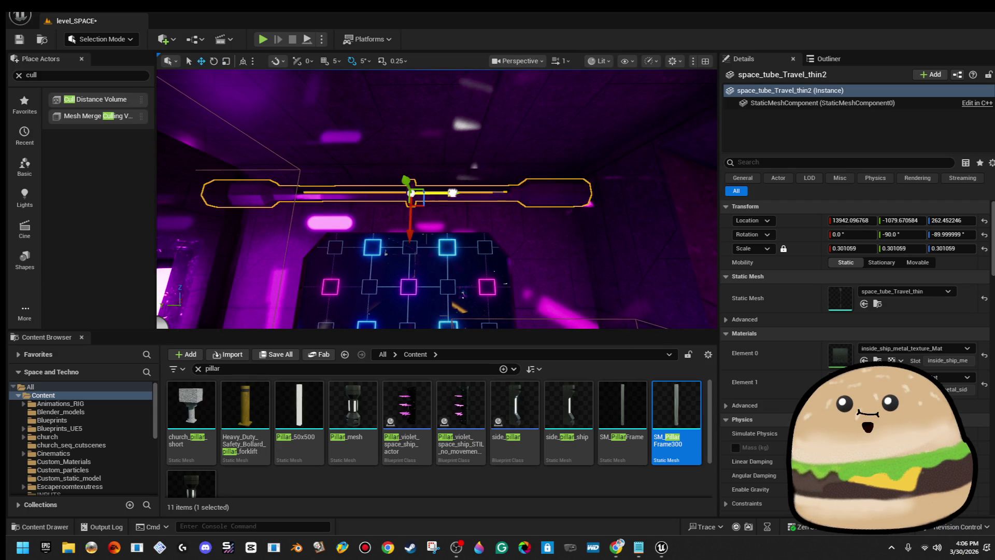
mouse_move(437, 200)
left_mouse_down()
mouse_move(513, 192)
mouse_move(441, 194)
left_mouse_up()
mouse_move(651, 190)
left_mouse_down()
mouse_move(340, 203)
mouse_move(409, 218)
left_mouse_up()
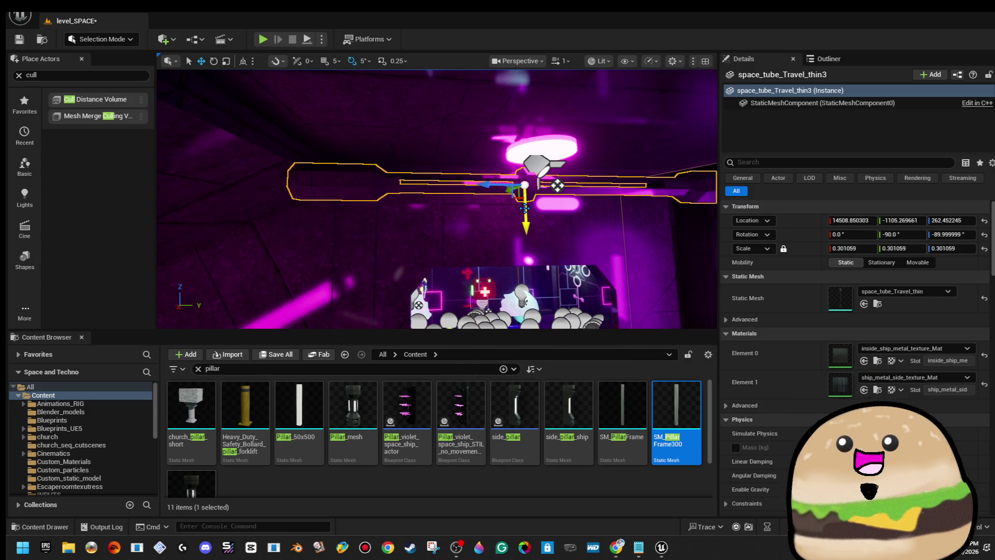
key("r")
left_click_drag(409, 218, 383, 202)
Slide the duplicate space_tube_Travel_thin3 further along X to 14564.08.
left_click(493, 204, "ctrl")
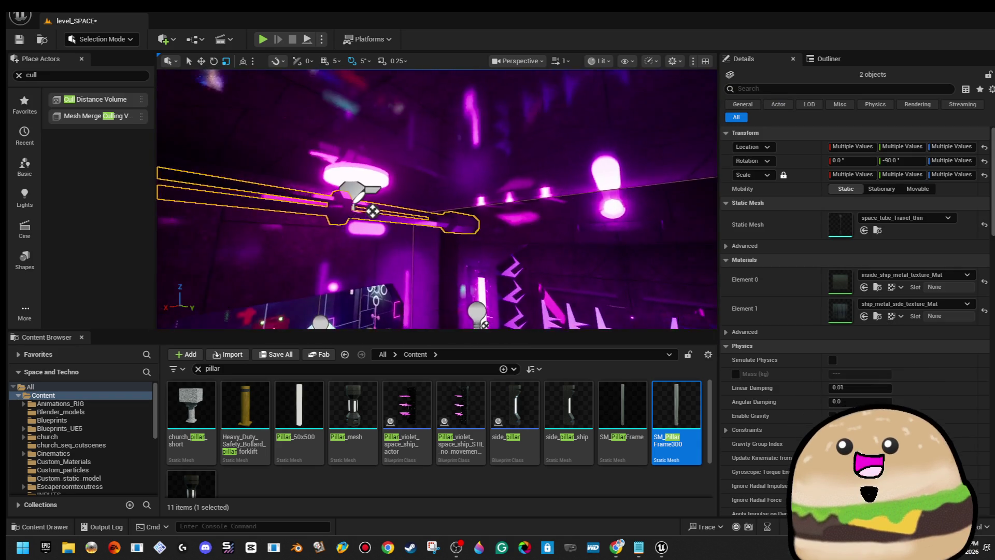
mouse_move(578, 214)
left_mouse_down()
mouse_move(540, 217)
mouse_move(492, 181)
mouse_move(461, 171)
mouse_move(436, 181)
mouse_move(394, 158)
mouse_move(656, 233)
left_mouse_up()
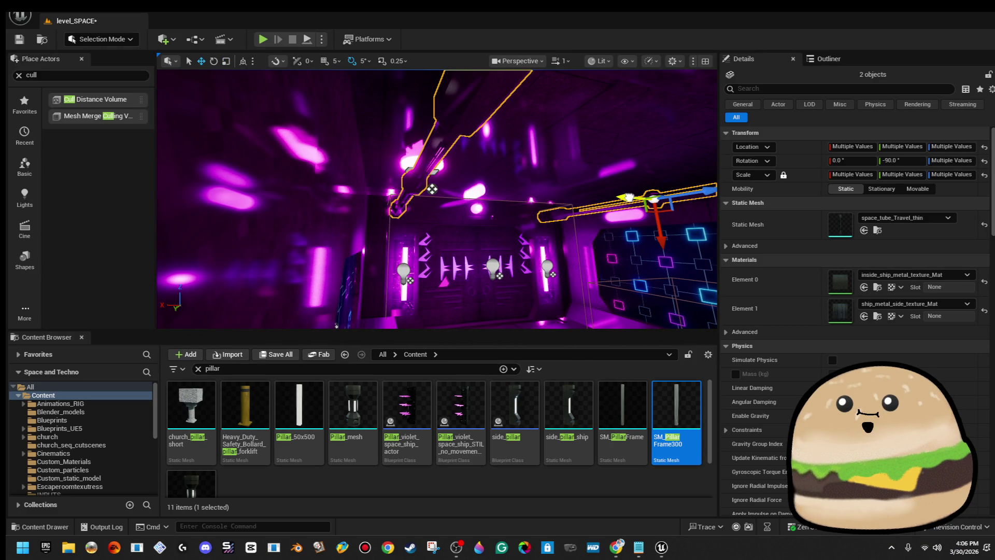
left_click(408, 165)
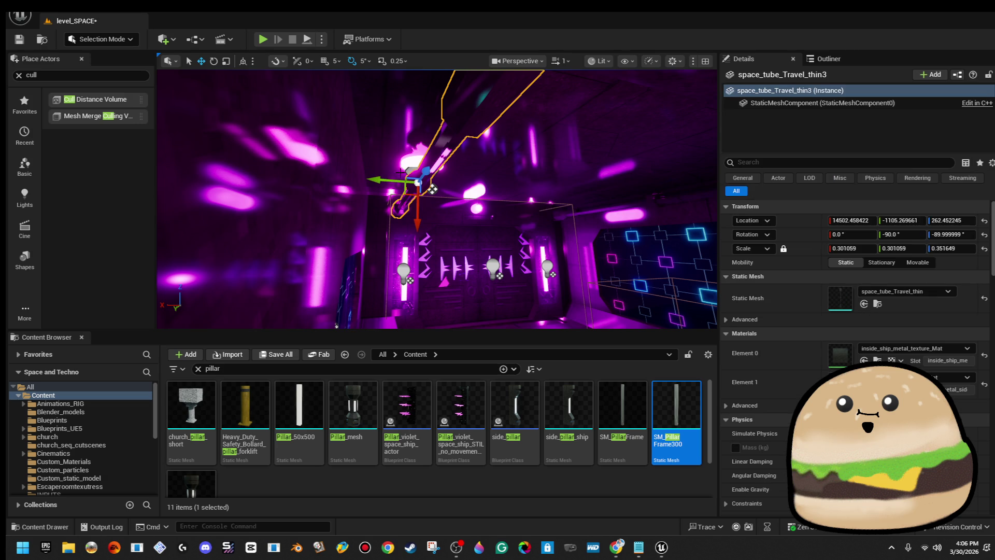
left_click_drag(386, 176, 345, 177)
left_click_drag(438, 200, 406, 182)
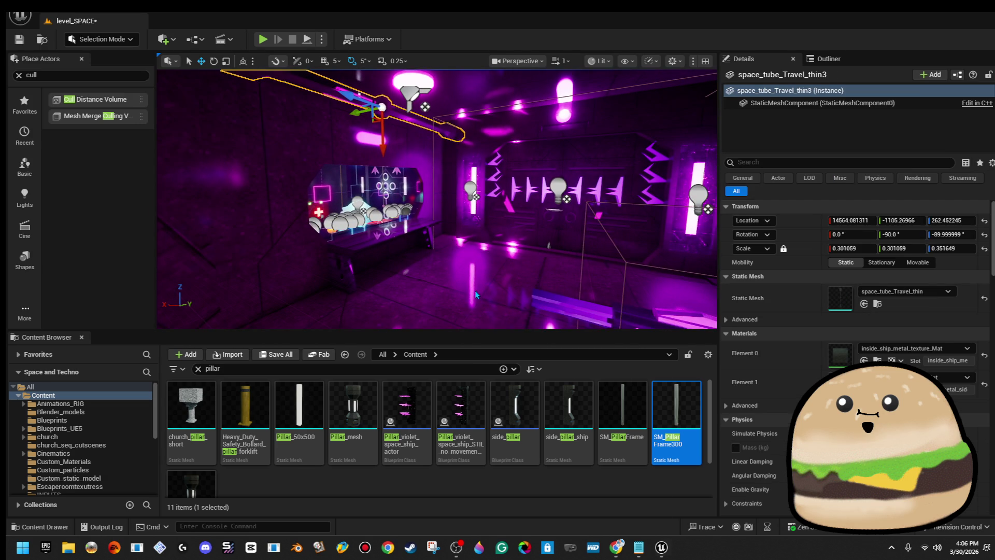
right_click(476, 179)
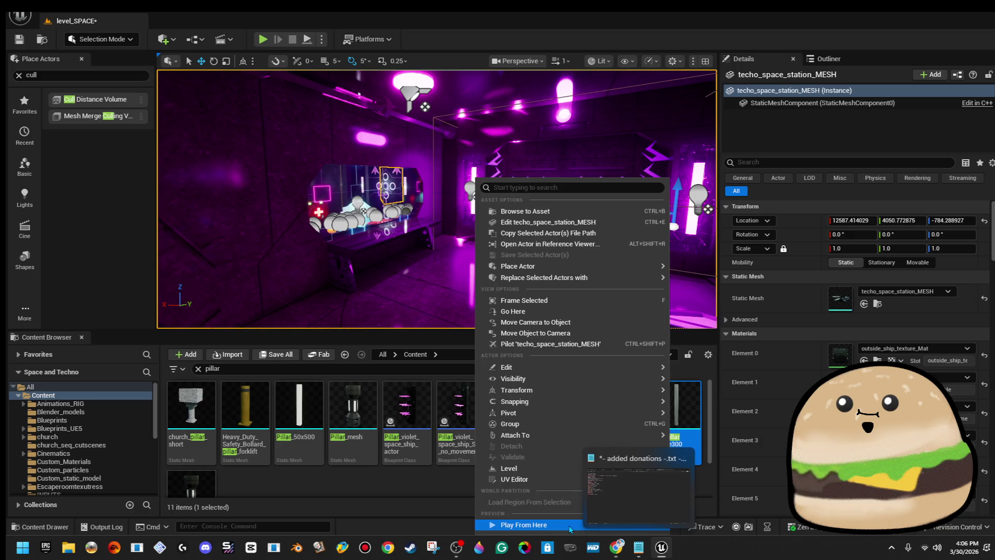
left_click(570, 528)
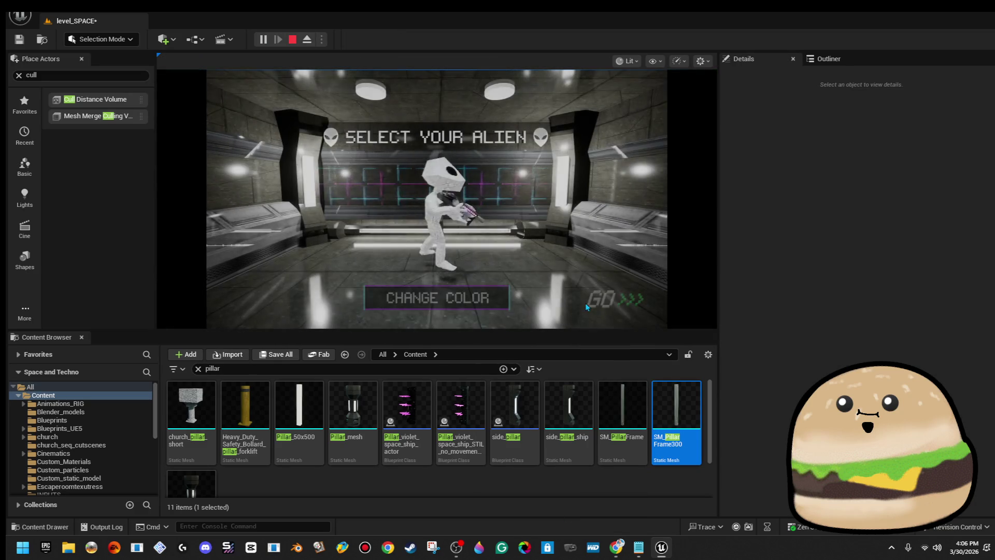
key("Escape")
mouse_move(500, 262)
left_mouse_down()
mouse_move(520, 262)
mouse_move(518, 319)
mouse_move(358, 130)
mouse_move(415, 166)
left_mouse_up()
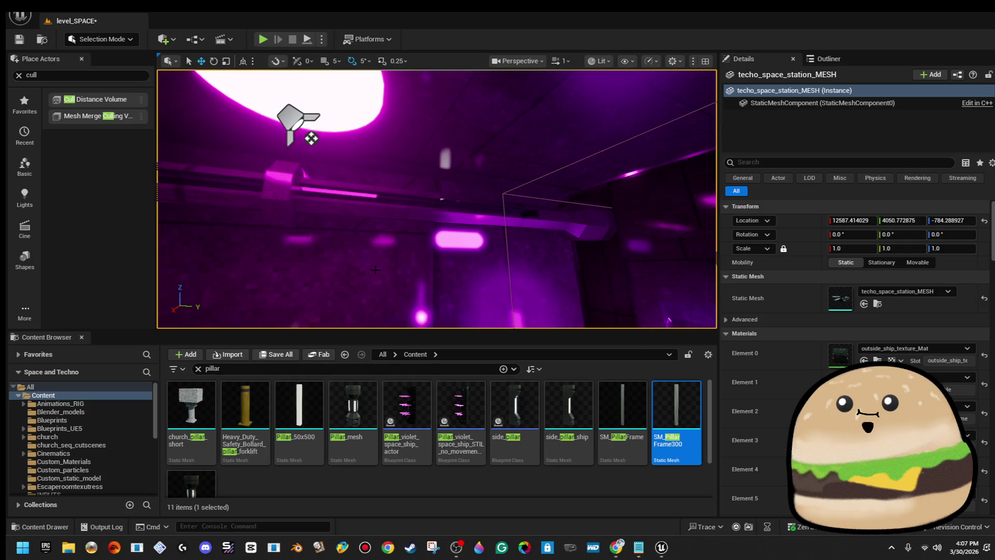
Reselect space_tube_Travel_thin3 together with the other thin tube.
left_click(337, 191)
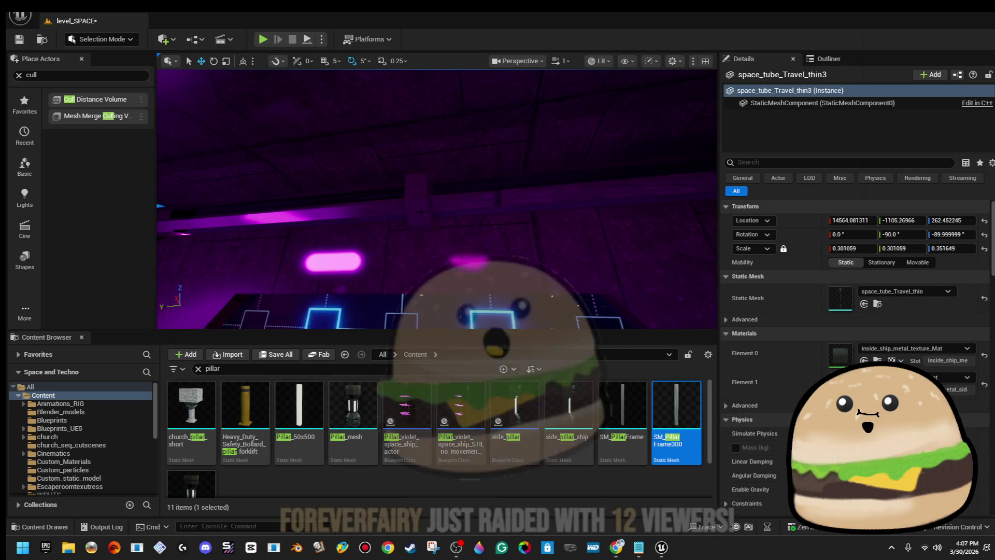
left_click(362, 197, "ctrl")
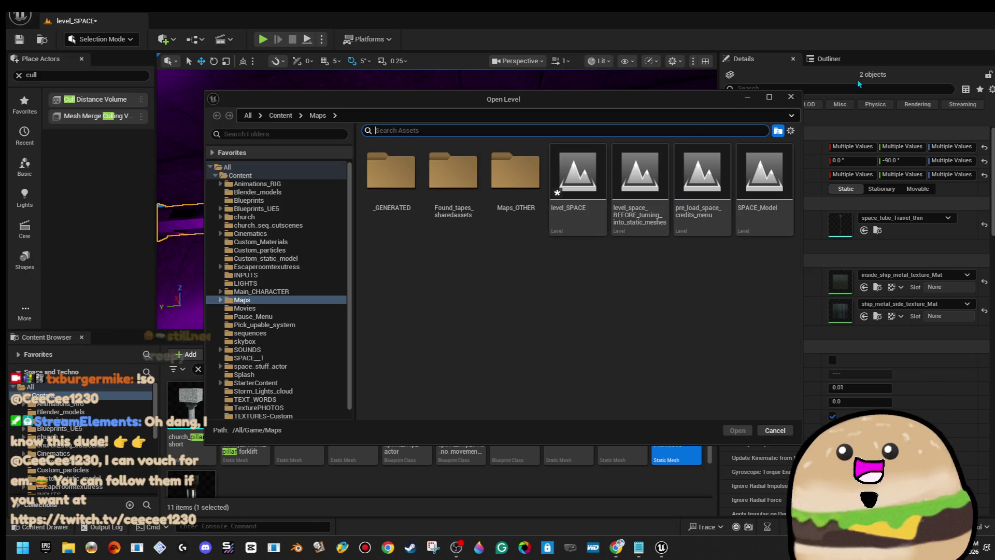
Open the SPACE_Model level, saving level_SPACE when prompted, then go fullscreen.
left_click(791, 97)
left_click(19, 16)
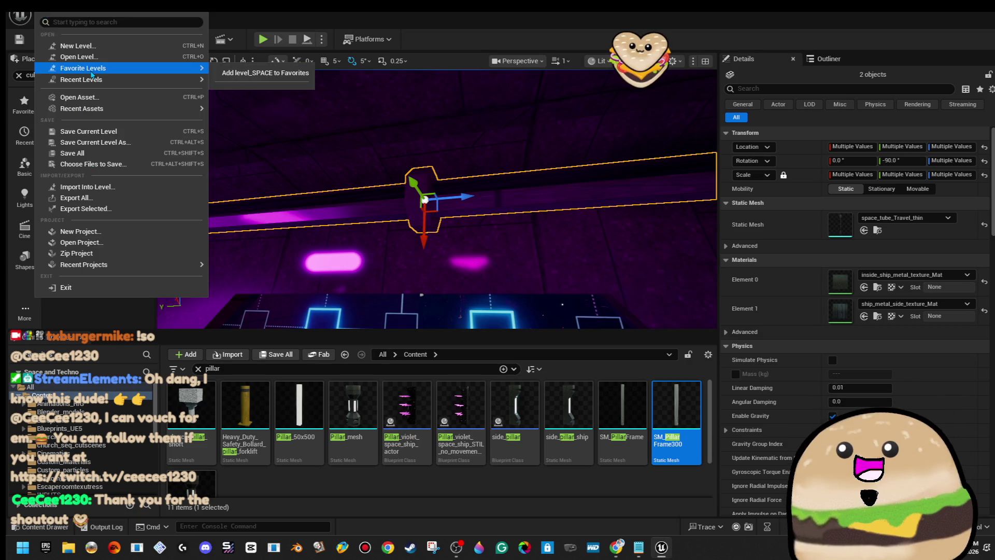
left_click(67, 55)
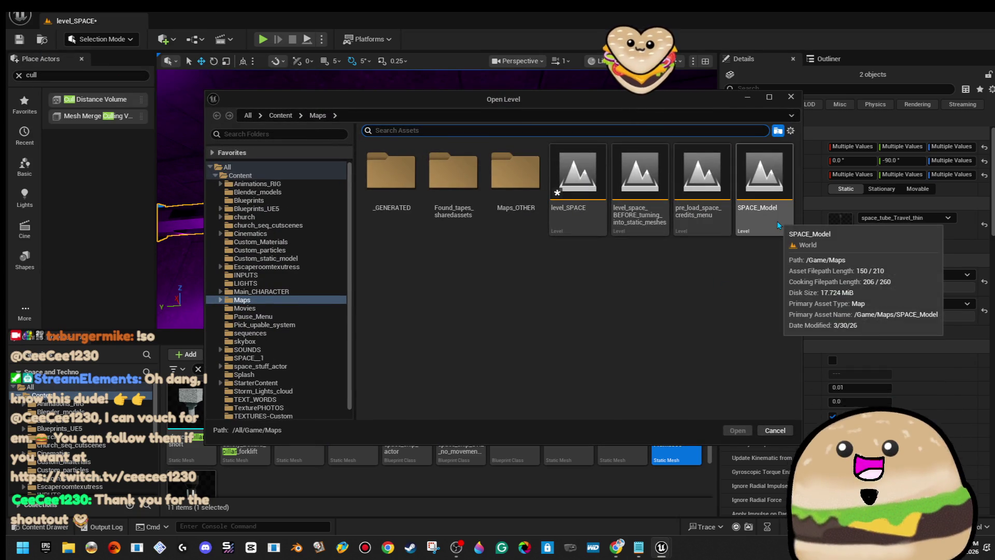
double_click(776, 221)
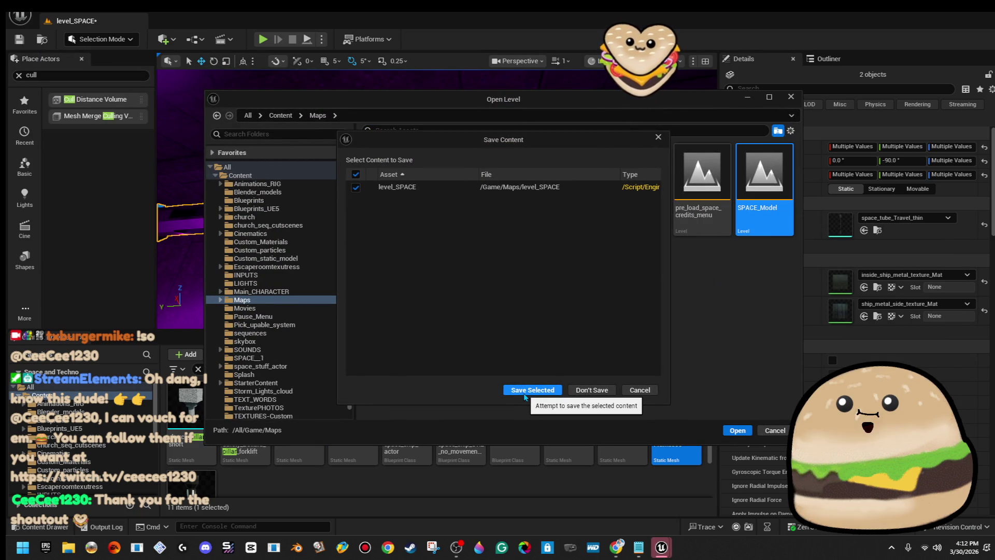
left_click(524, 392)
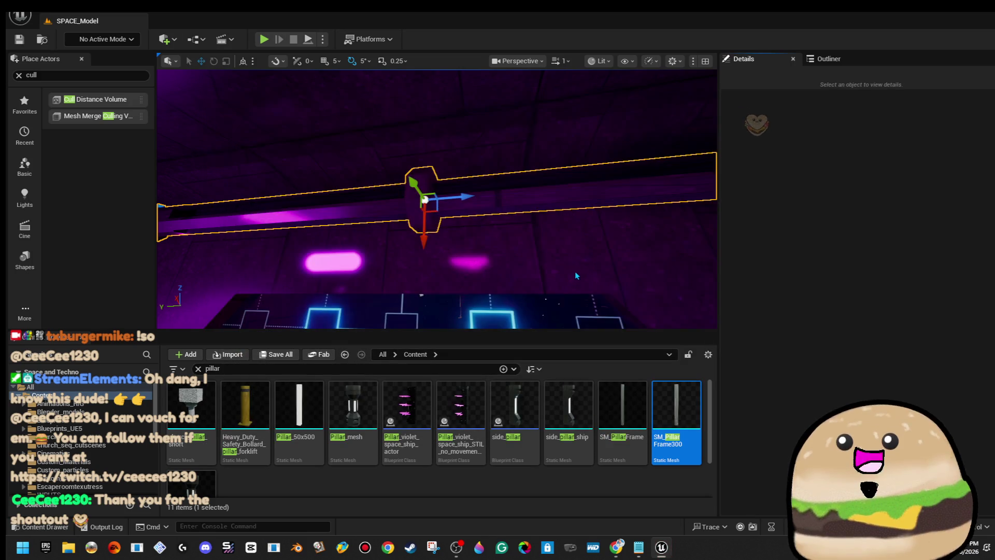
key("F11")
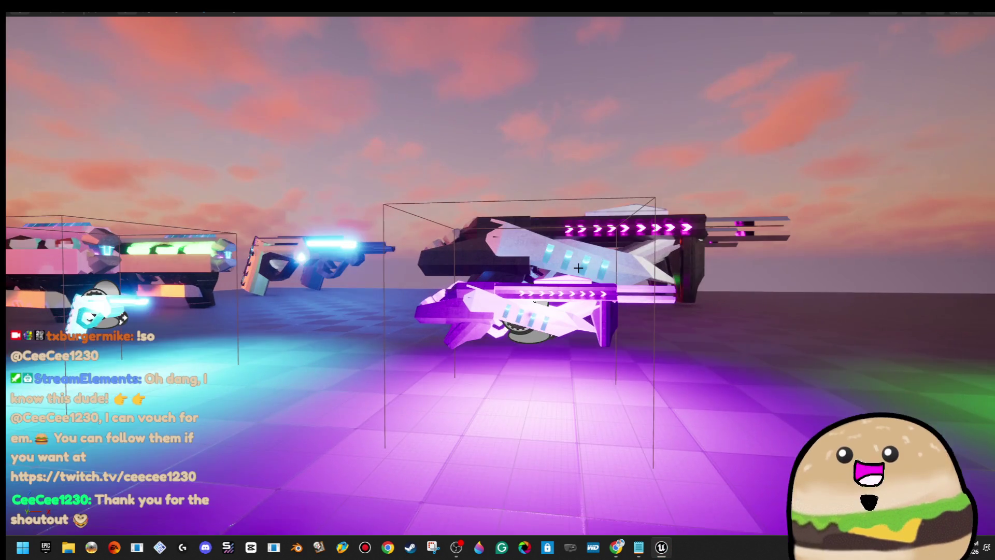
Fly around the SPACE_Model level to survey it, then select the large gun mesh.
key("s")
key("e")
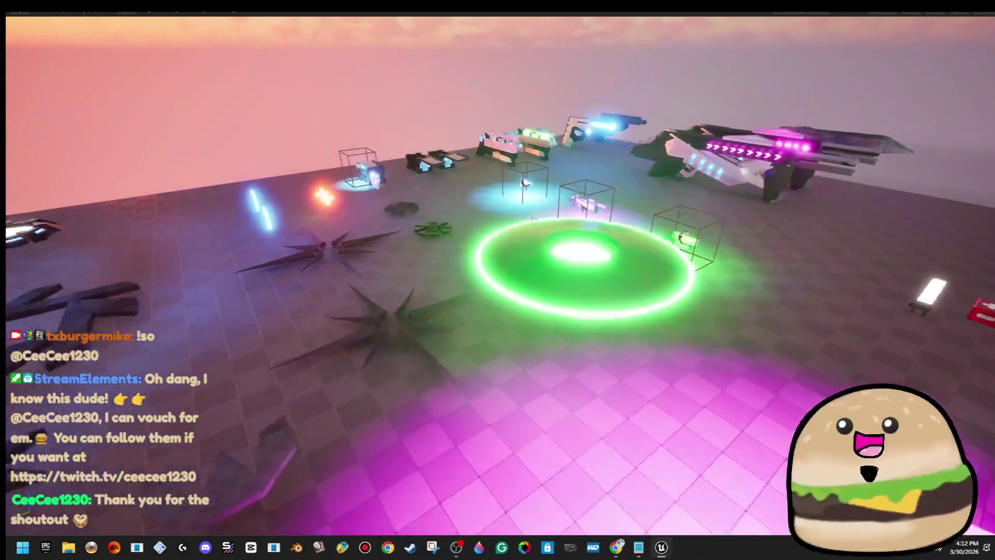
key("d")
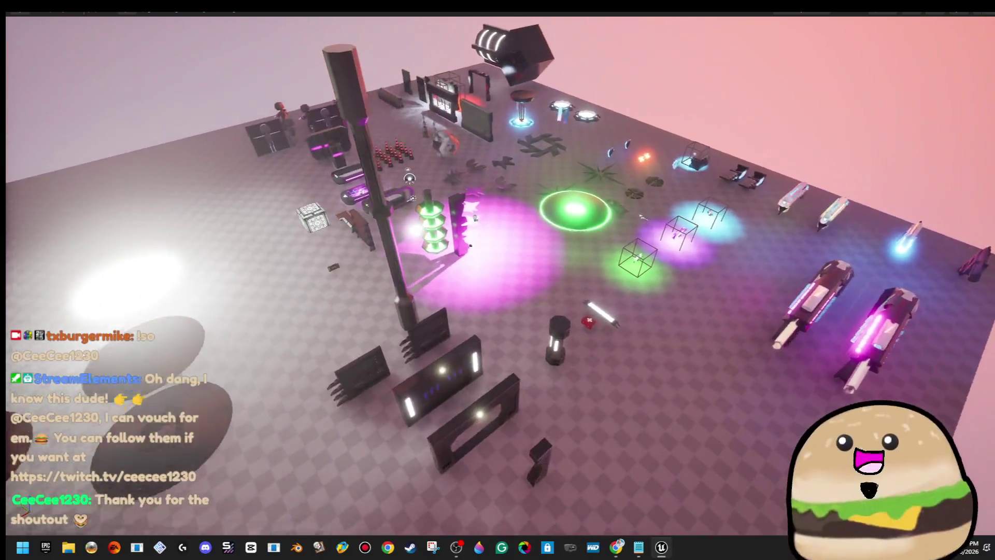
key("d")
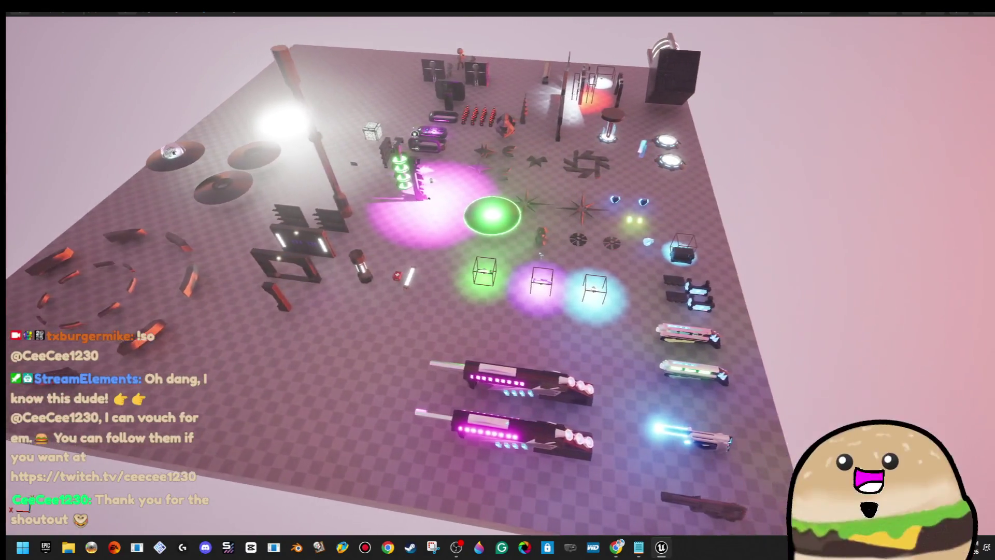
key("d")
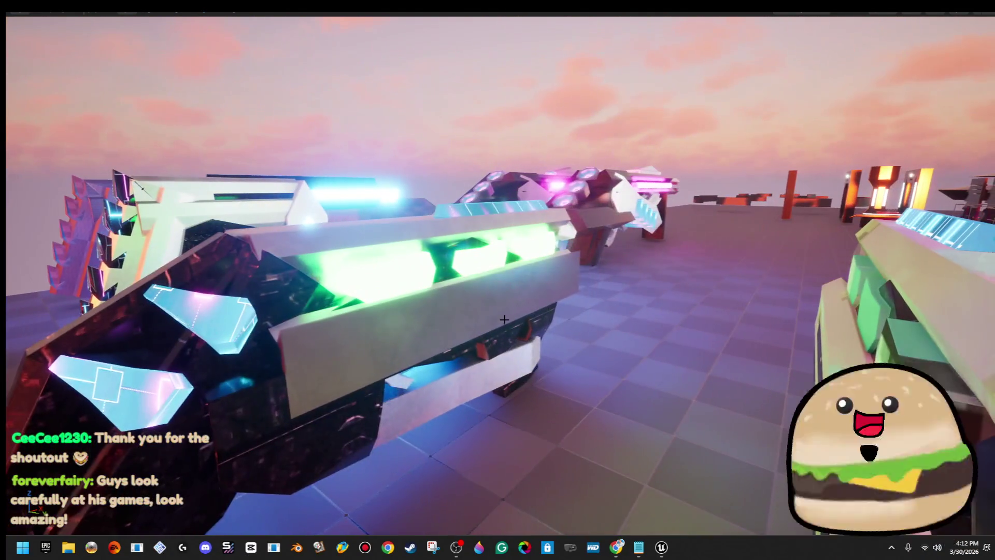
left_click(454, 247)
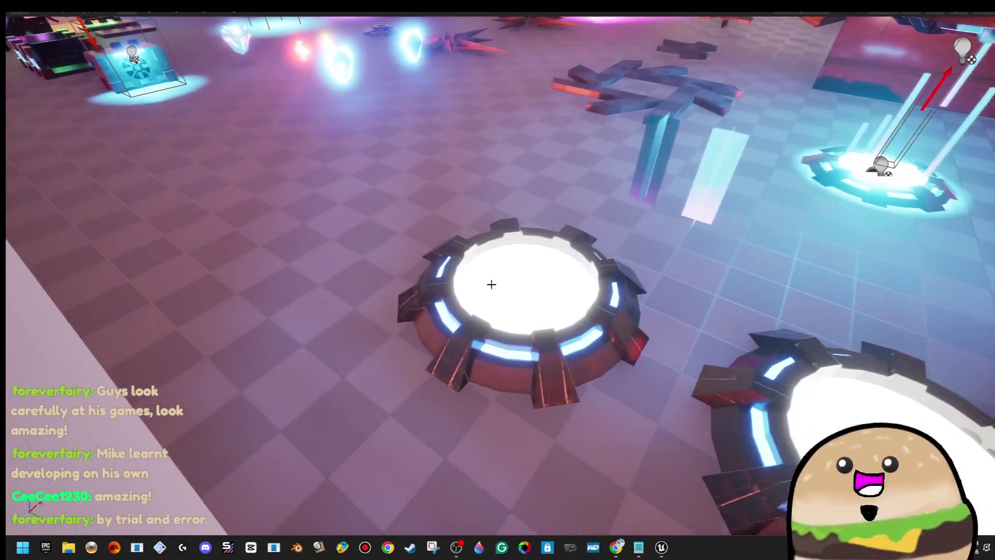
left_click(491, 282)
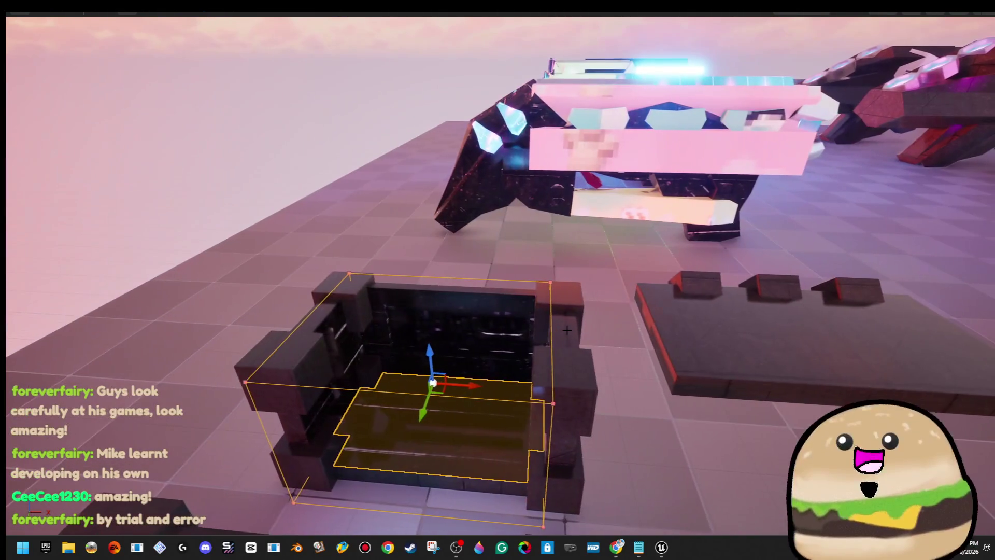
left_click(573, 255)
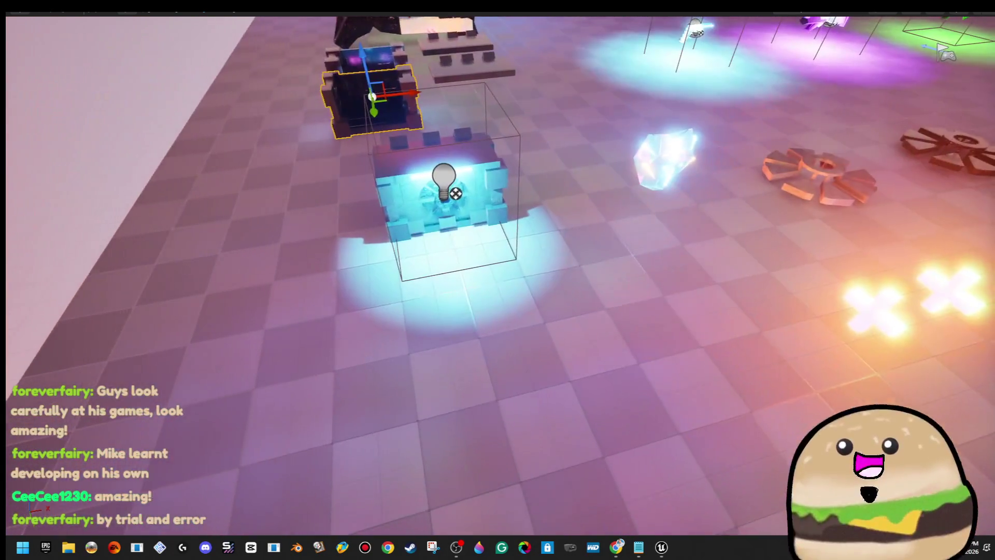
right_click(511, 190)
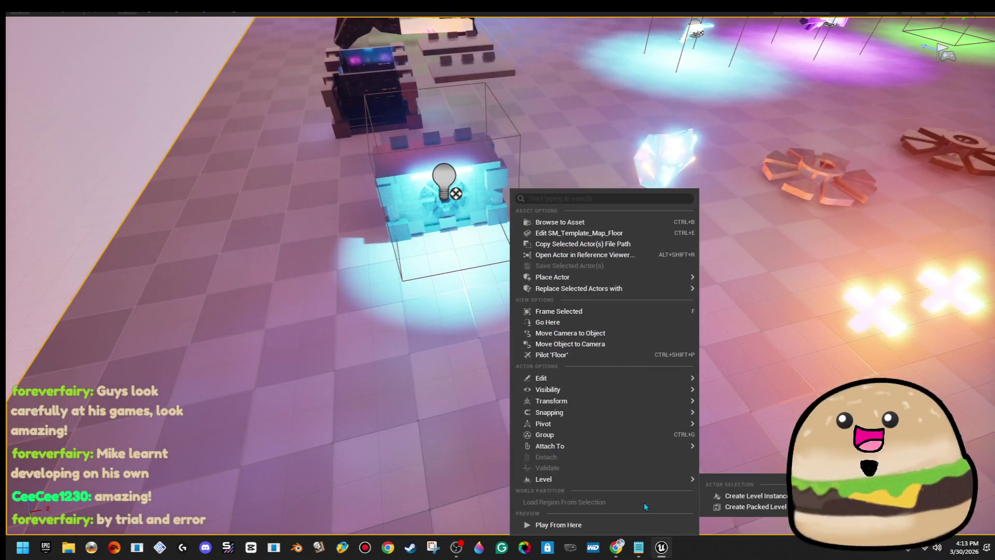
Play the level from a floor spot, then stop the session with Esc.
left_click(628, 526)
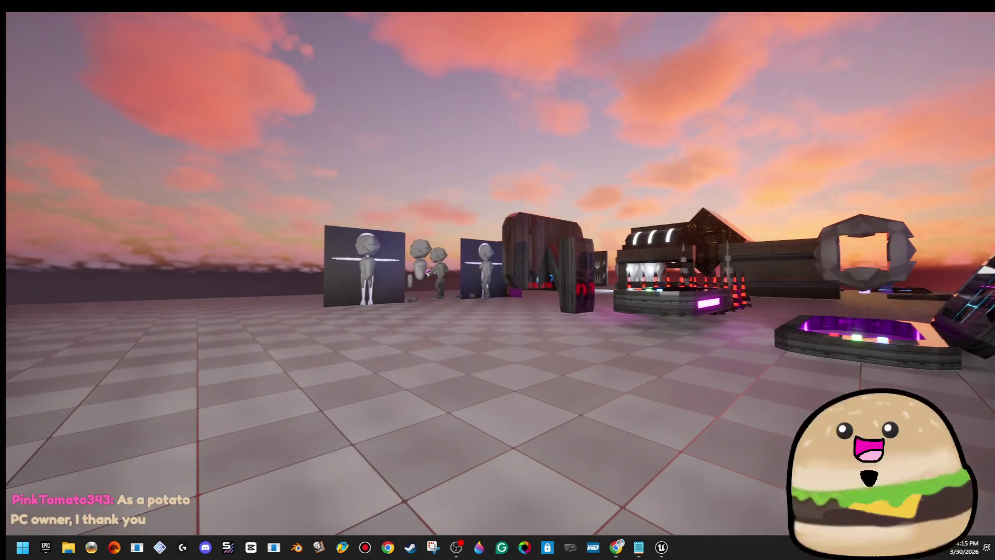
key("Escape")
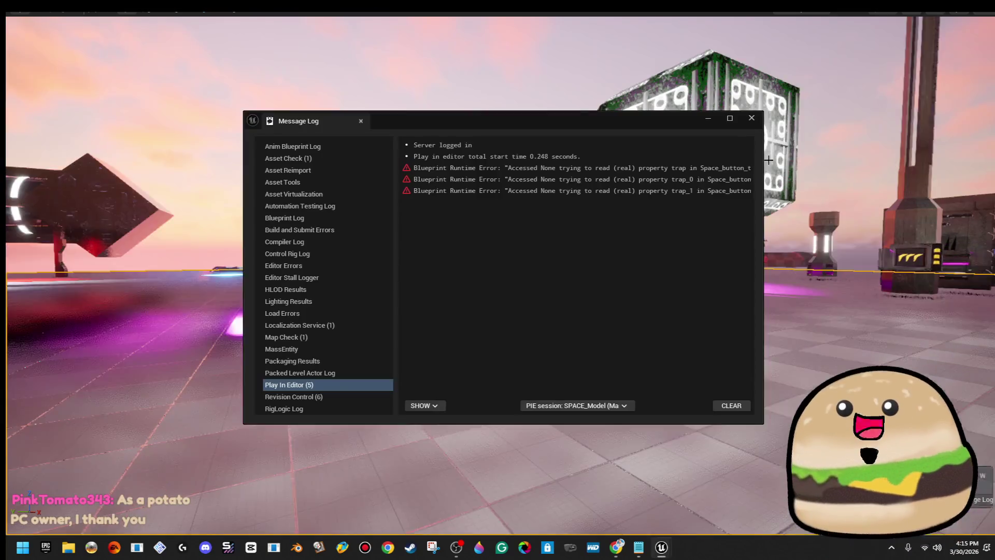
Close the Message Log, exit fullscreen, and open the pre_load_space_credits_menu level.
left_click(751, 118)
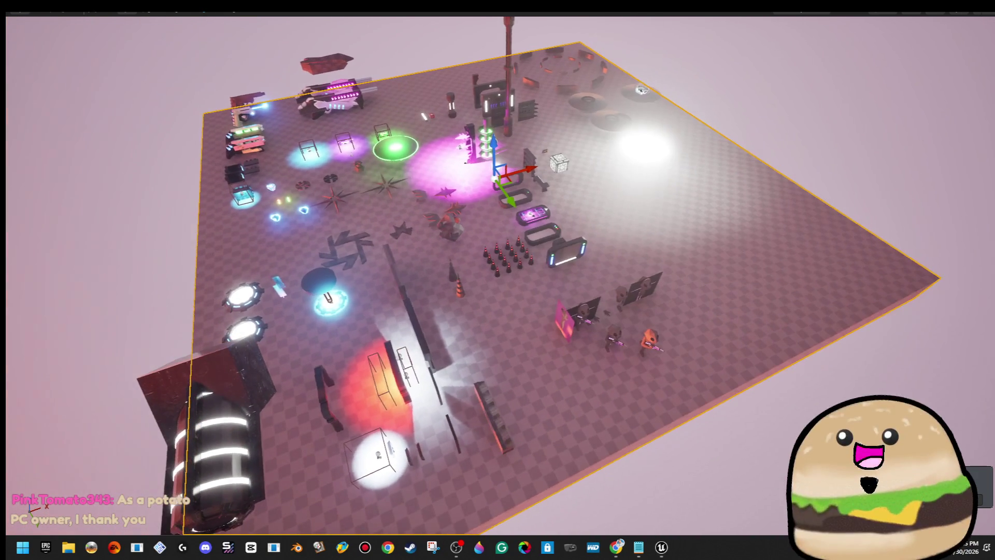
key("F11")
left_click(41, 19)
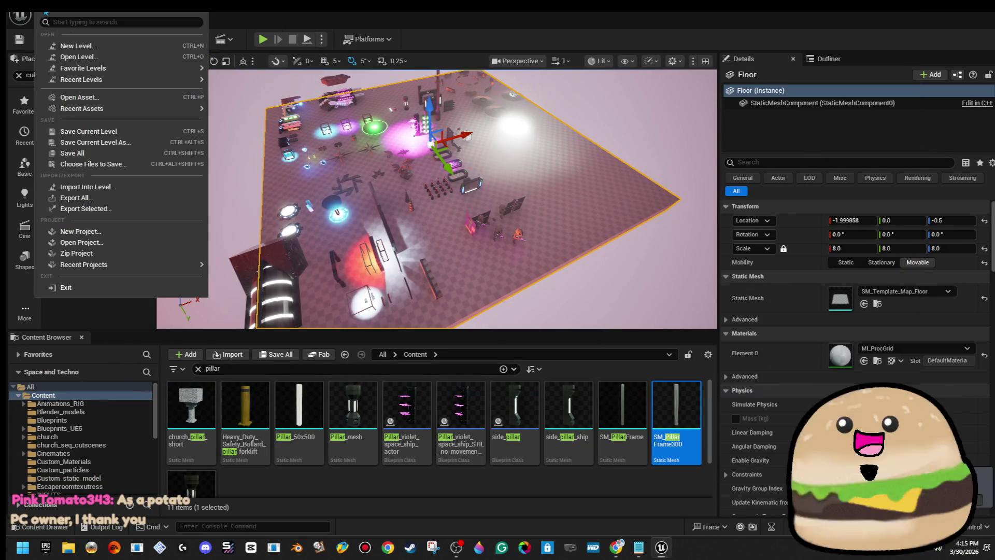
left_click(78, 56)
left_click(640, 210)
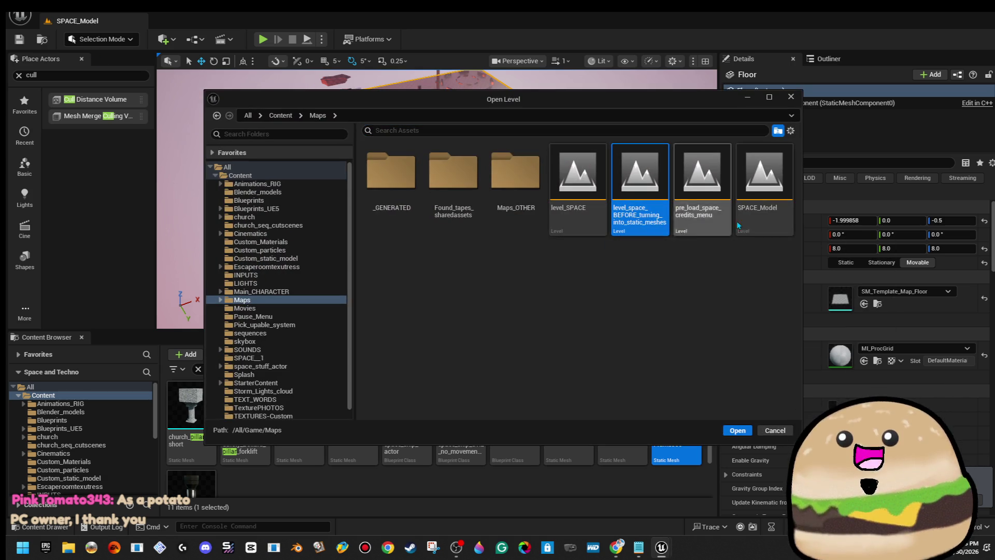
double_click(724, 224)
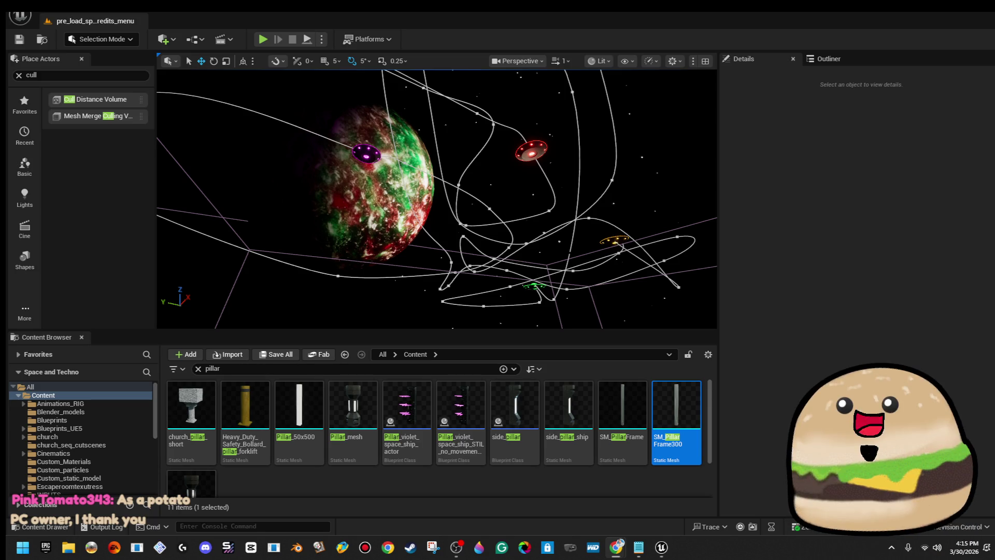
In Chrome, open the Space Beef itch.io page and enlarge its first screenshot.
key("alt+Tab")
double_click(439, 56)
scroll(634, 318, "down", 5)
left_click(334, 359)
left_click(649, 266)
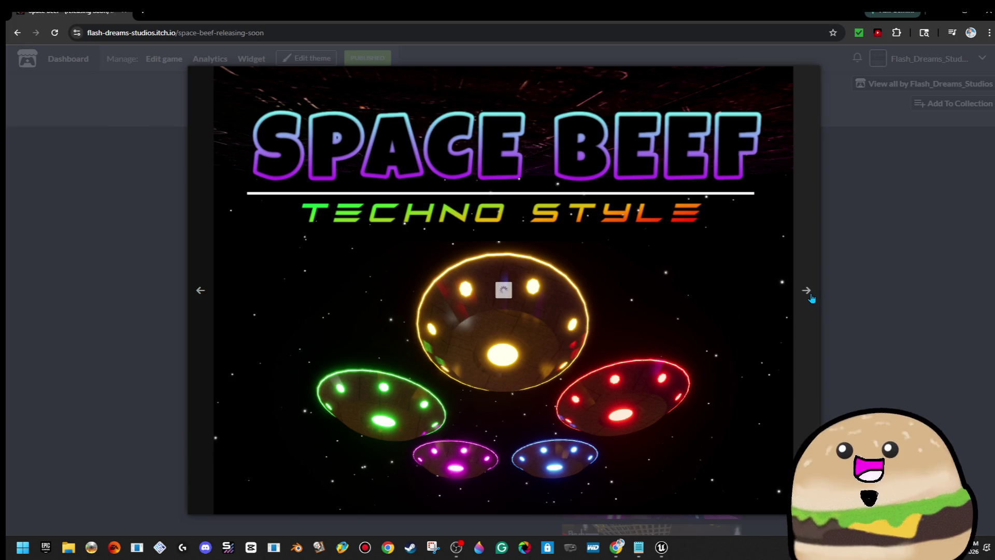
Page through all seven remaining Space Beef screenshots, close the gallery, and minimize Chrome.
left_click(808, 292)
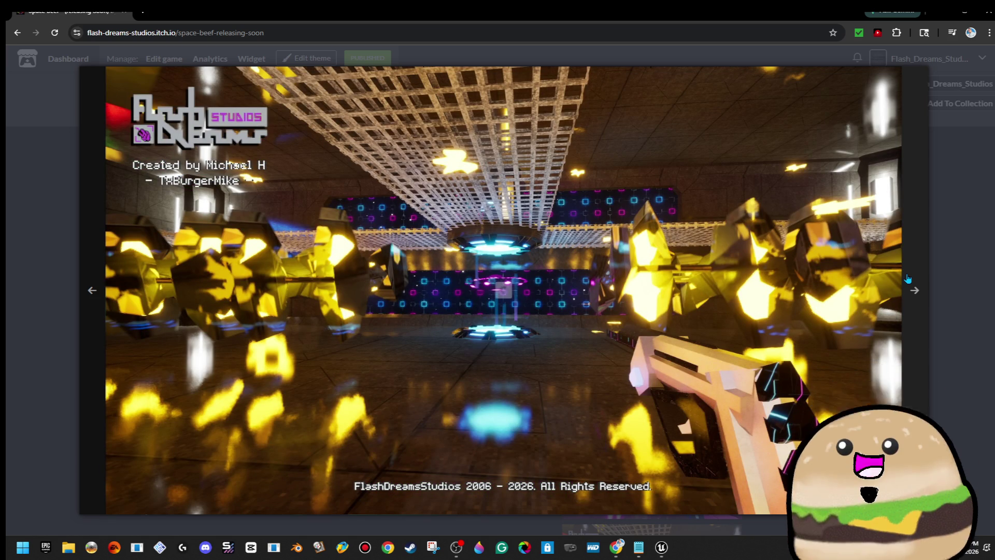
left_click(907, 278)
left_click(907, 278)
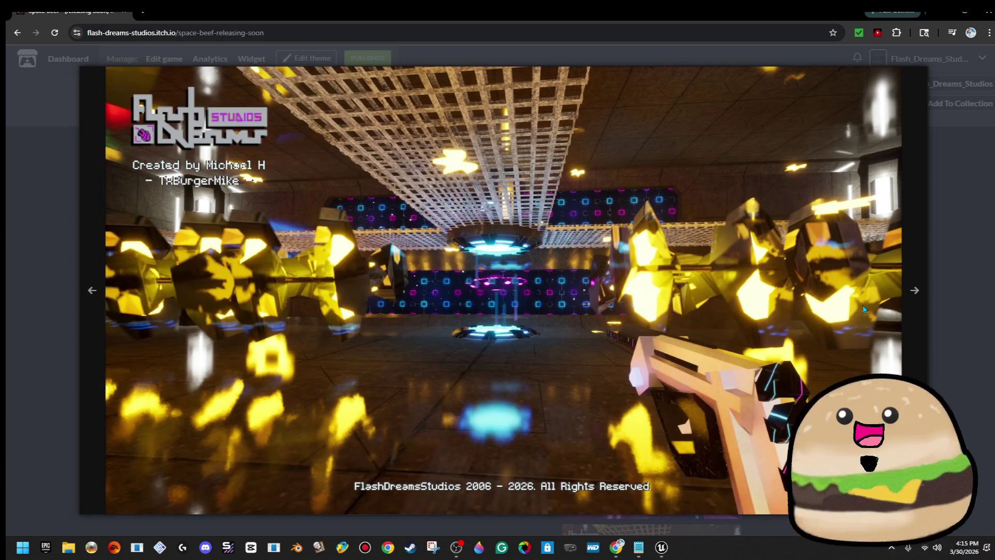
left_click(910, 288)
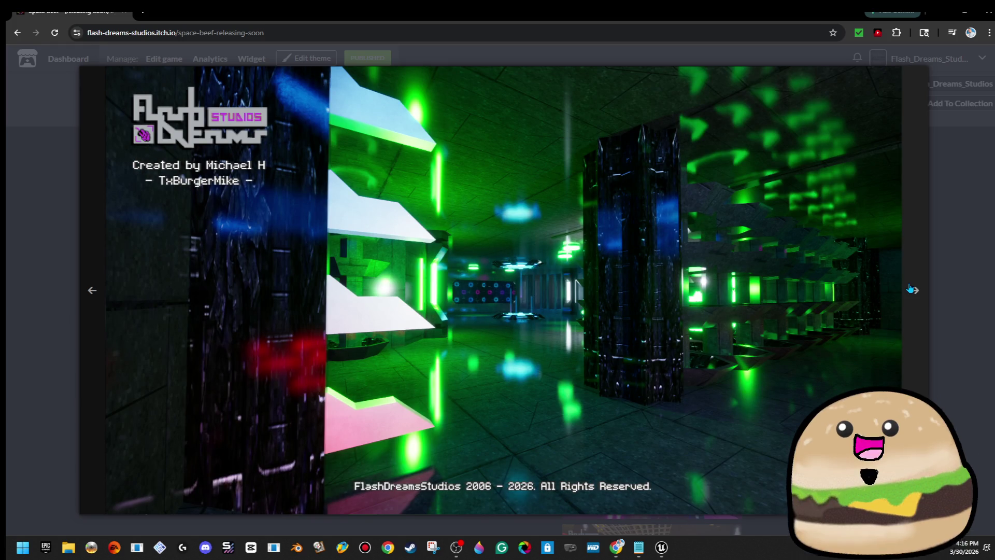
left_click(911, 289)
left_click(909, 288)
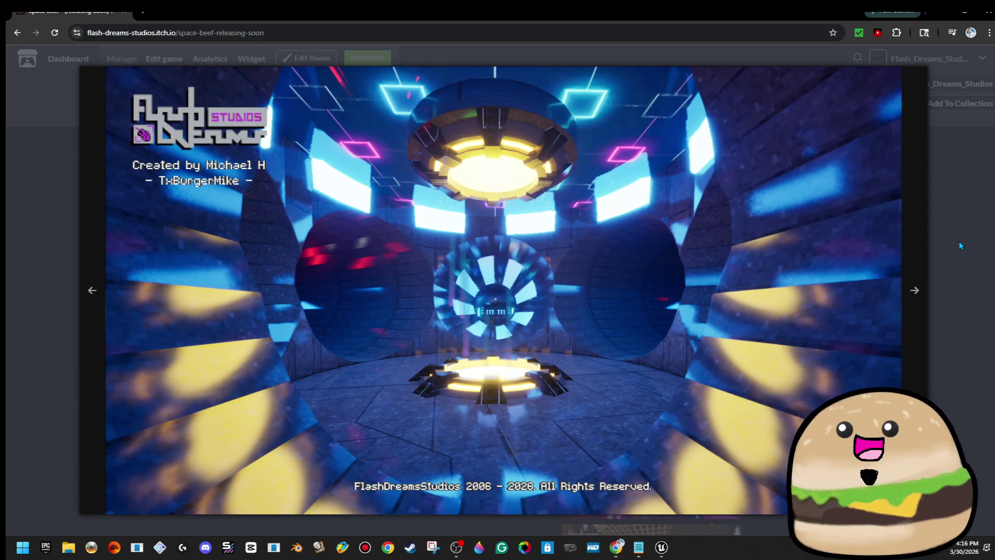
left_click(926, 293)
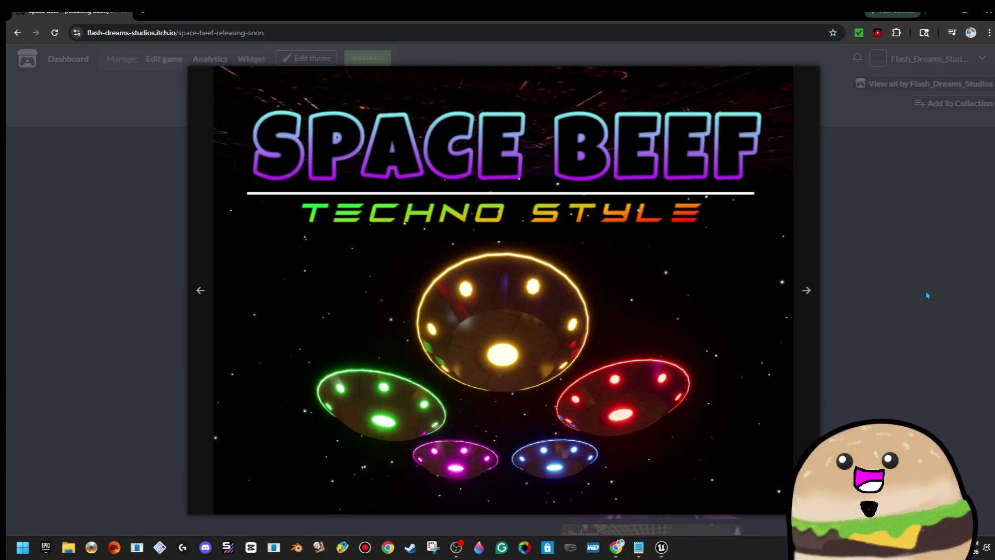
left_click(857, 61)
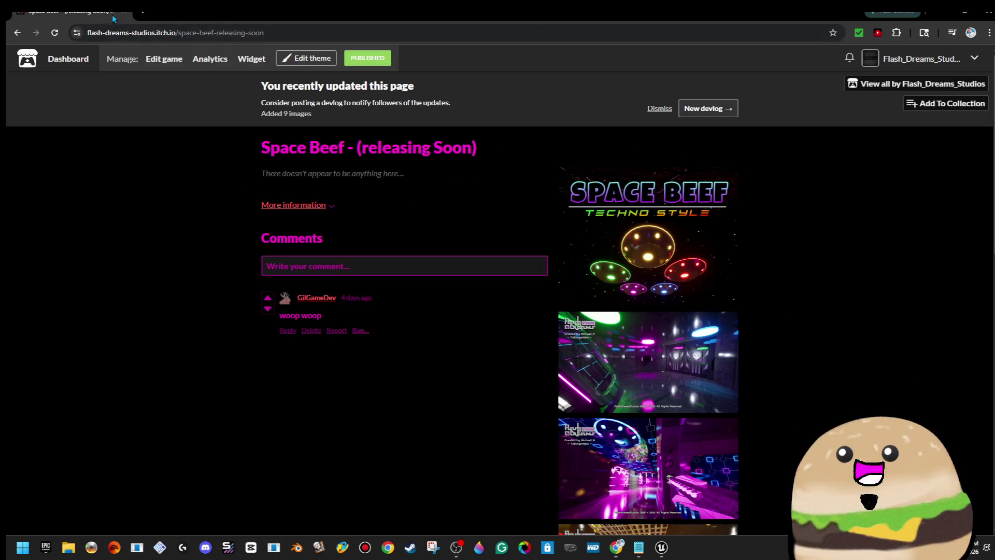
left_click(130, 14)
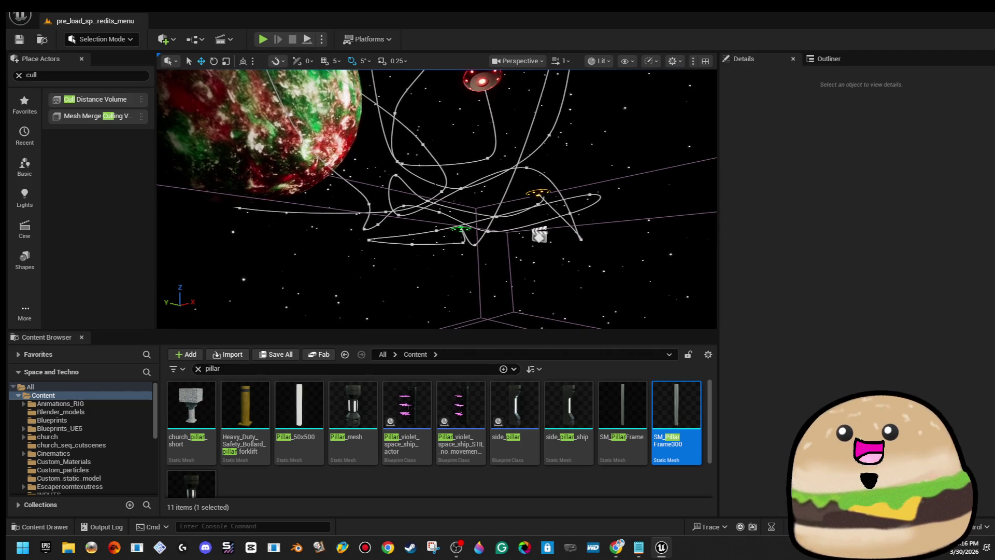
Test-play the credits menu twice, inspecting the red and lower UFOs, then go fullscreen.
left_click(263, 40)
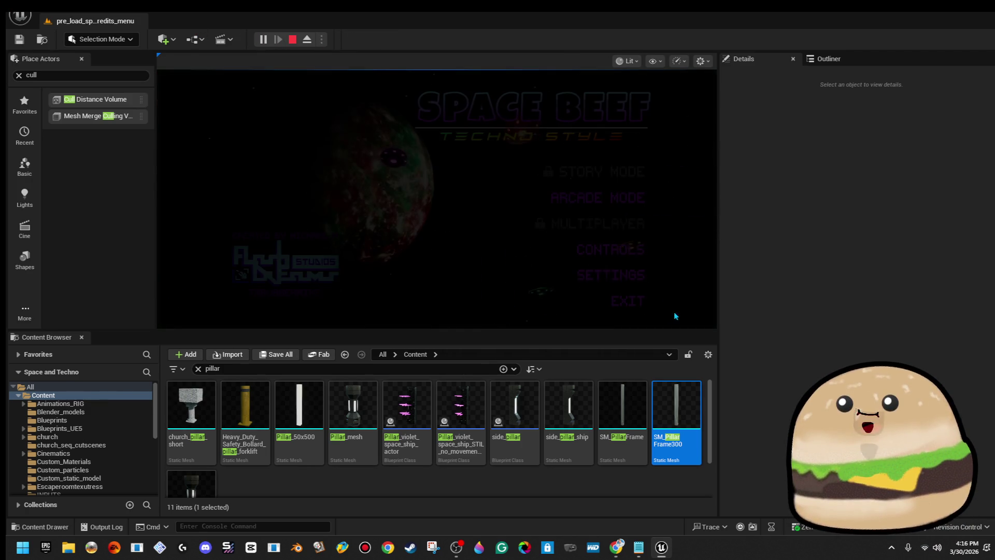
key("Escape")
left_click(458, 208)
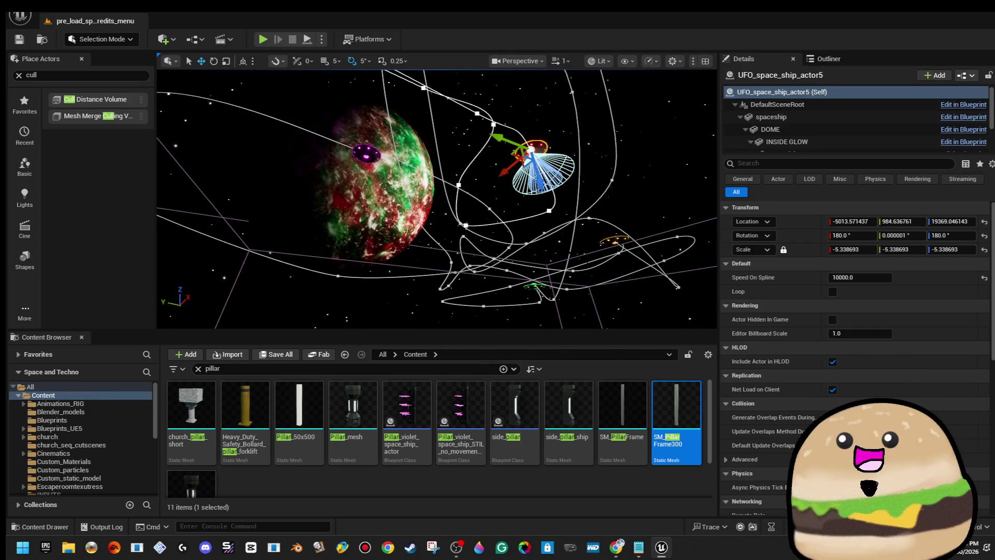
left_click(608, 255)
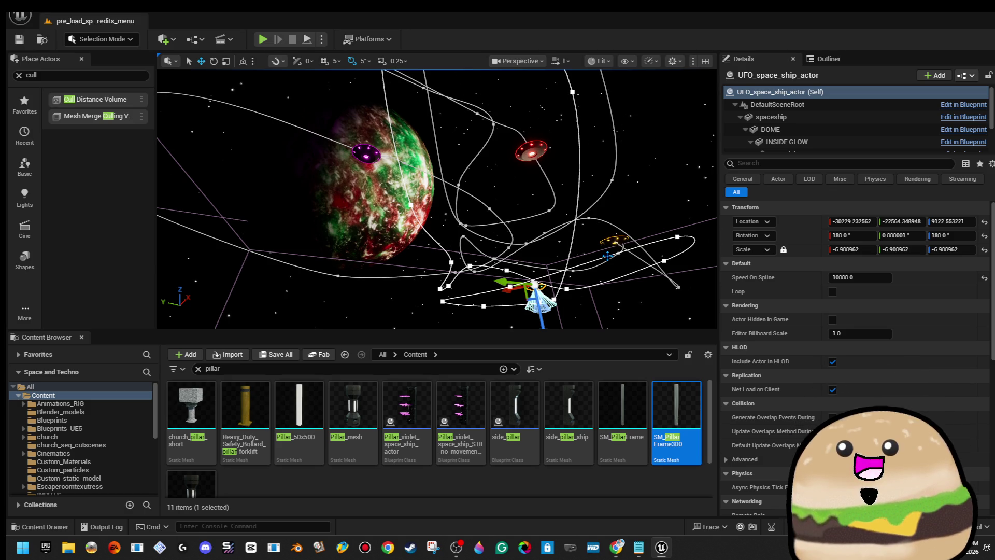
key("alt+p")
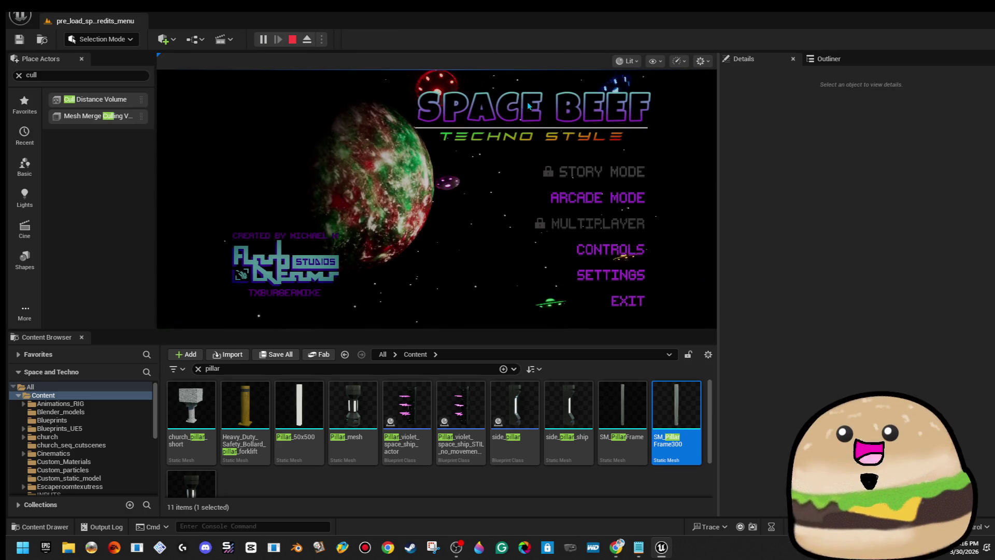
key("Escape")
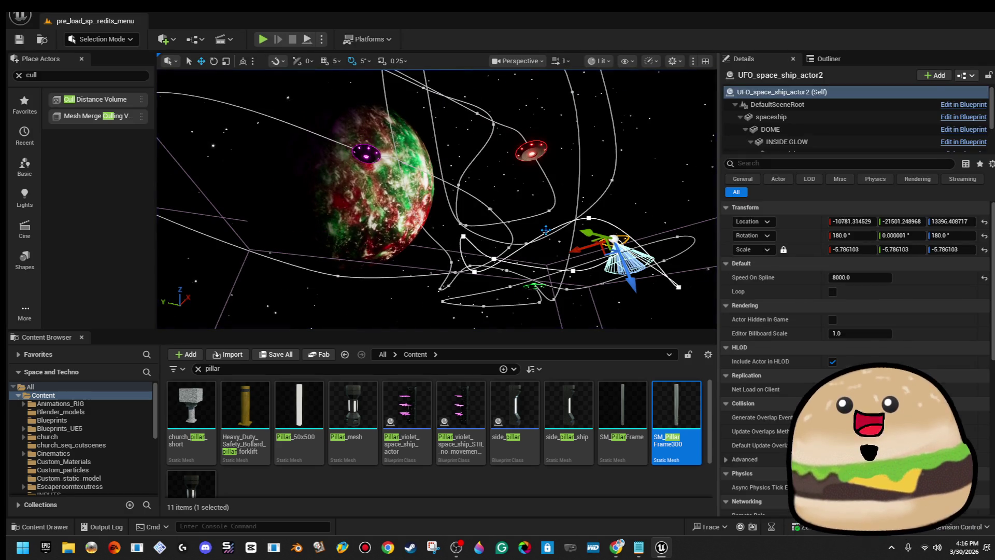
key("F11")
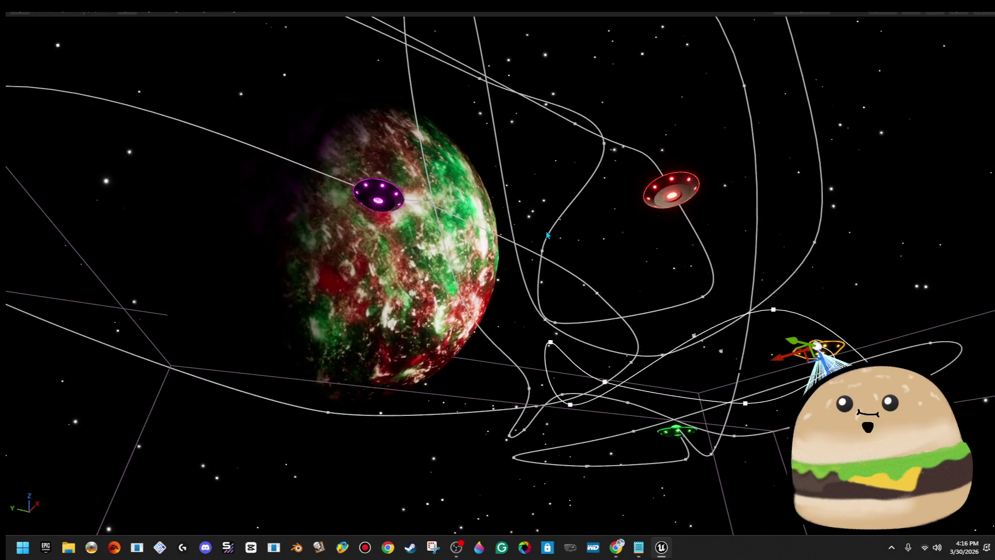
Play the Space Beef menu fullscreen, stop it, restore the editor layout, and show the desktop.
key("alt+p")
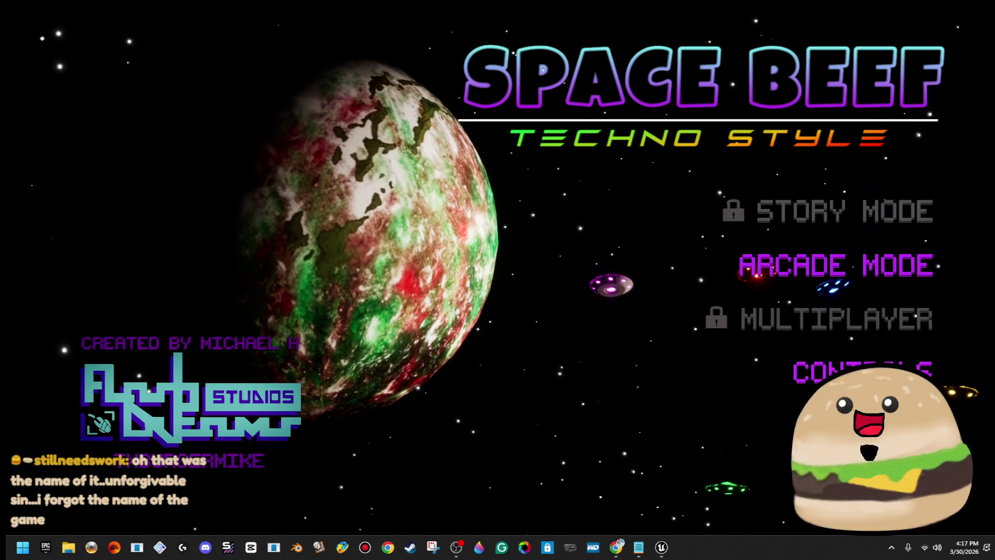
key("Escape")
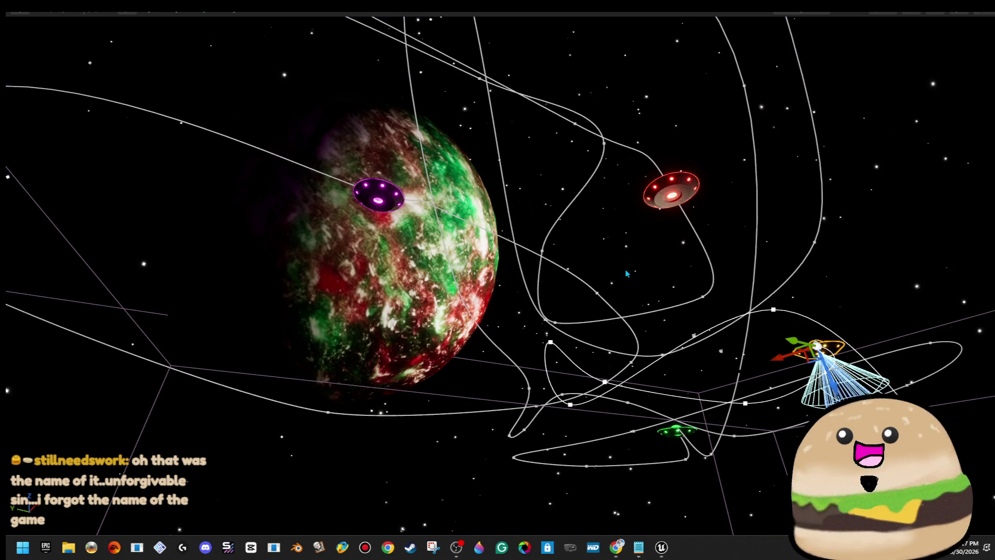
key("F11")
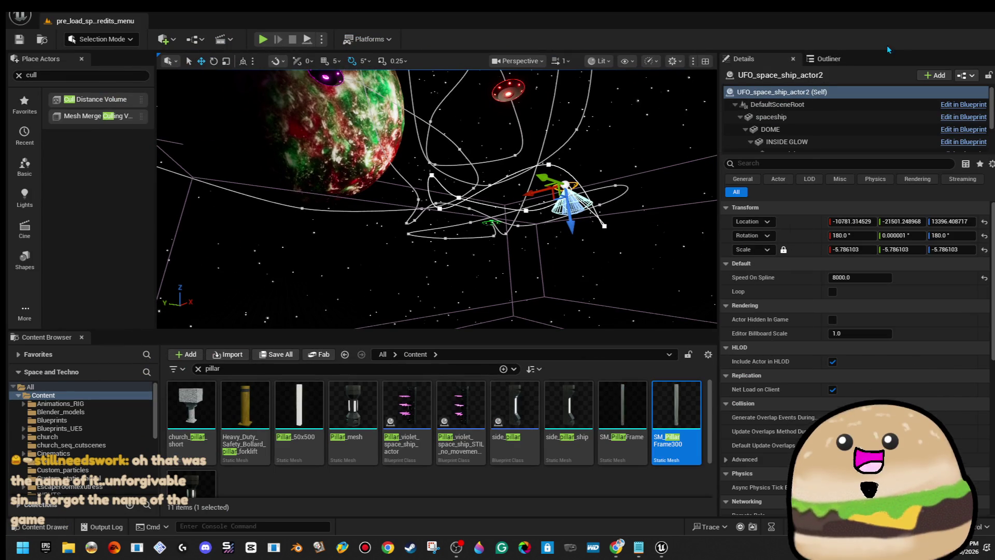
key("super+d")
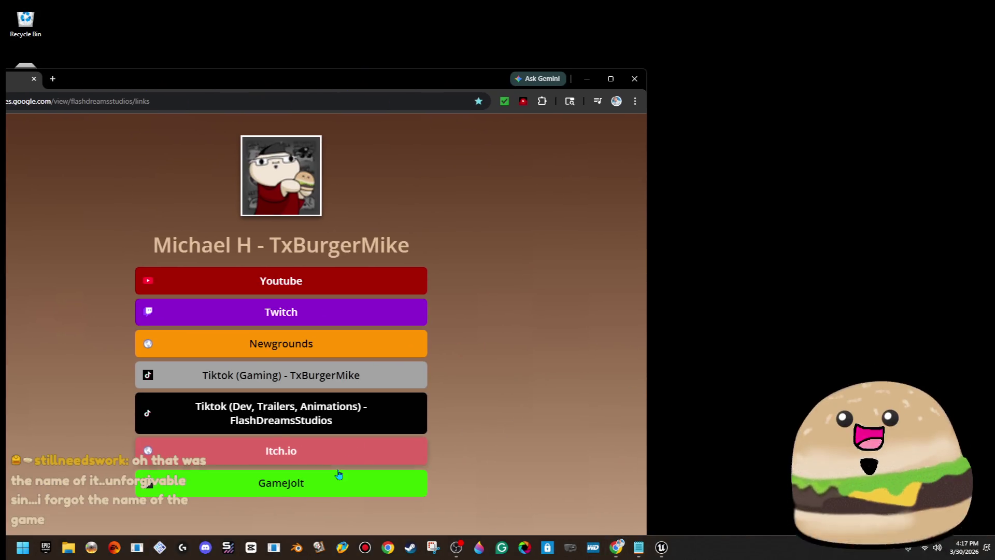
Open the studio's itch.io page and maximize the browser window.
left_click(336, 455)
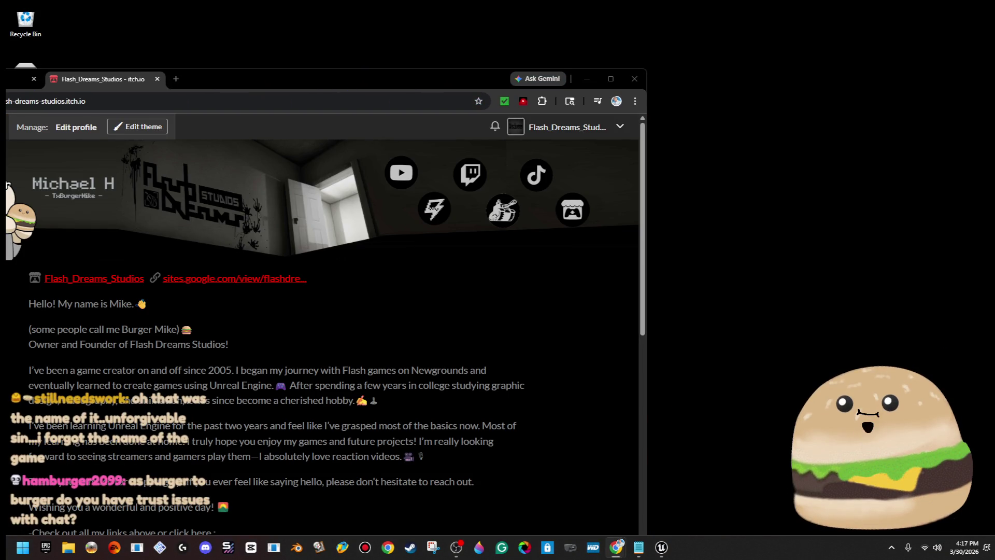
double_click(458, 85)
scroll(610, 425, "down", 3)
scroll(611, 425, "up", 3)
scroll(613, 417, "down", 5)
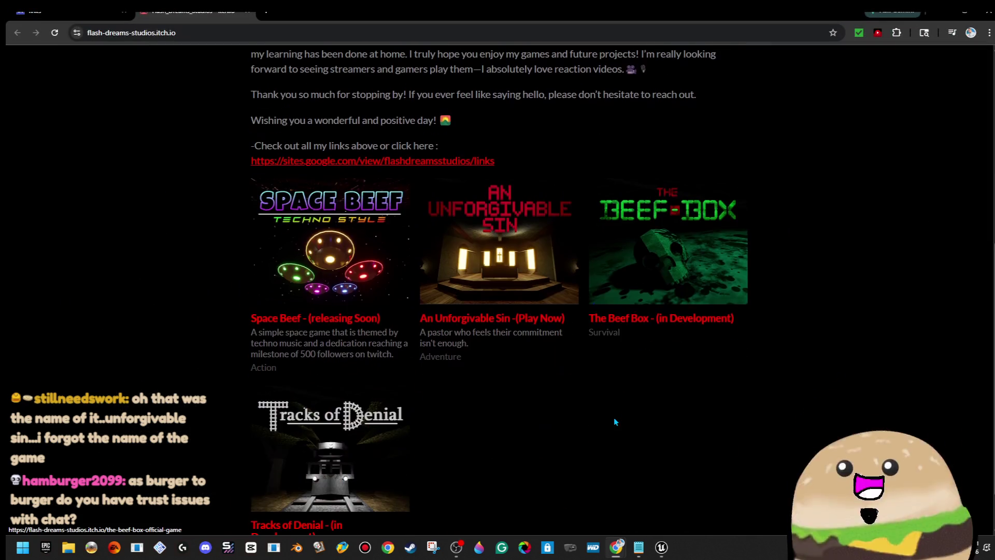
Open the An Unforgivable Sin game page and enlarge its study-room screenshot.
left_click(524, 263)
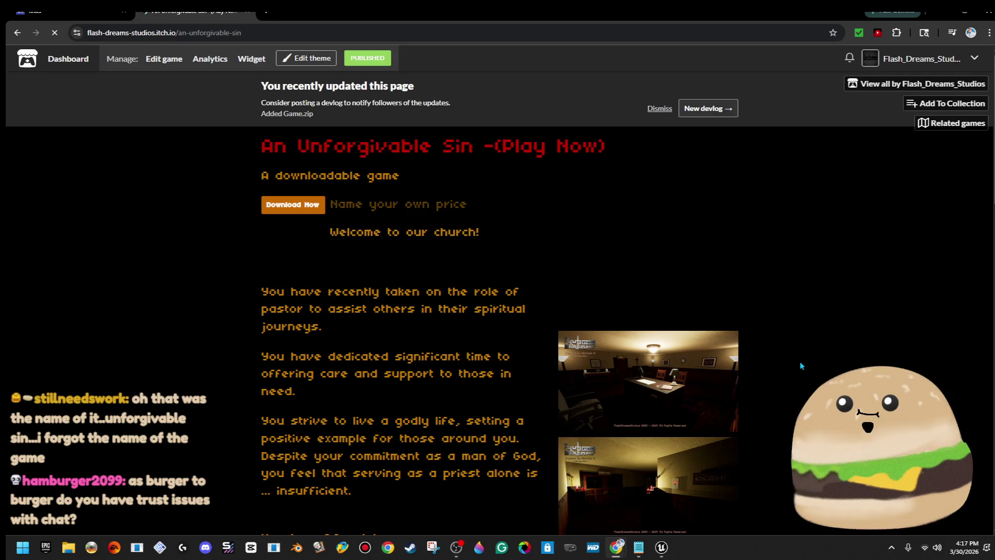
scroll(800, 361, "down", 4)
scroll(793, 365, "up", 4)
left_click(648, 330)
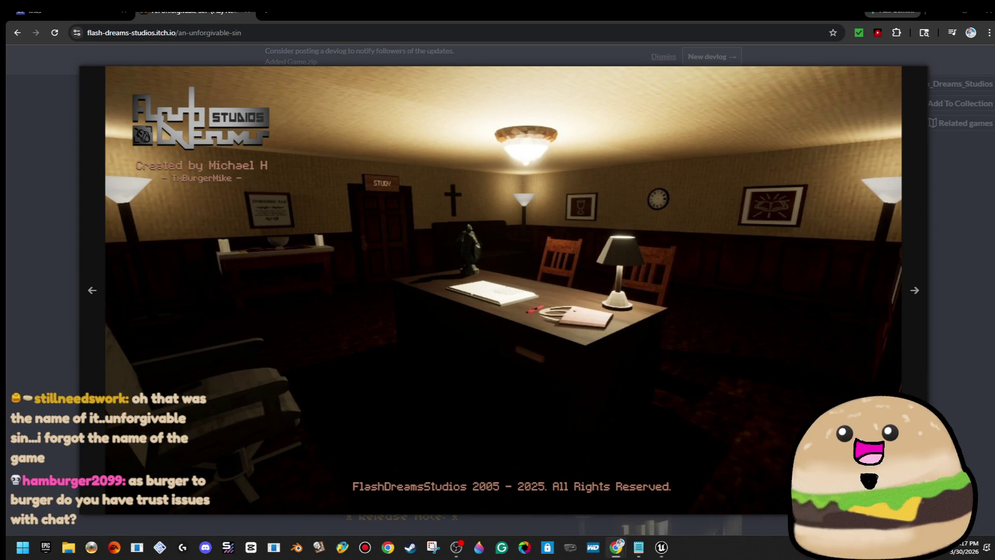
Browse the chapel, candlelit room, street, hallway and statue screenshots, then close the viewer.
left_click(742, 301)
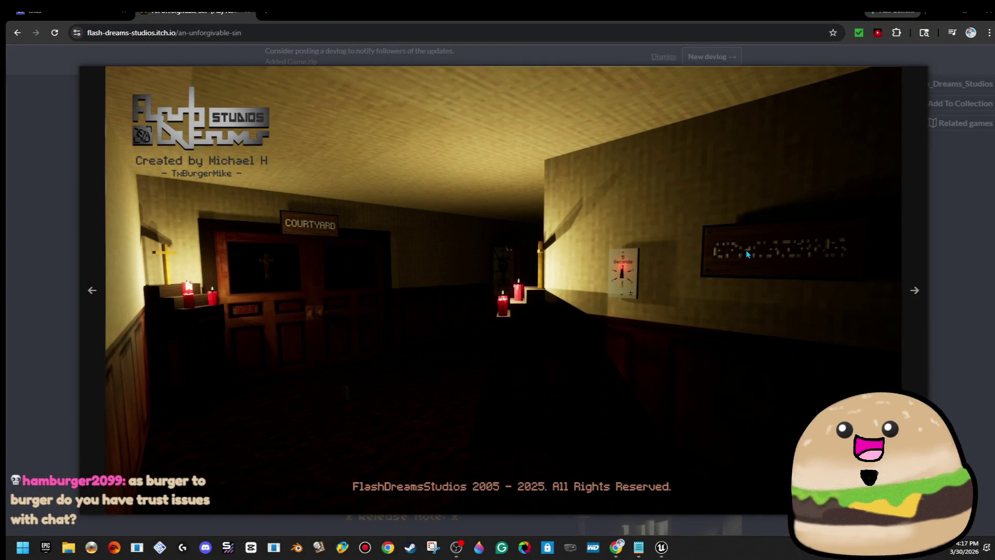
left_click(923, 294)
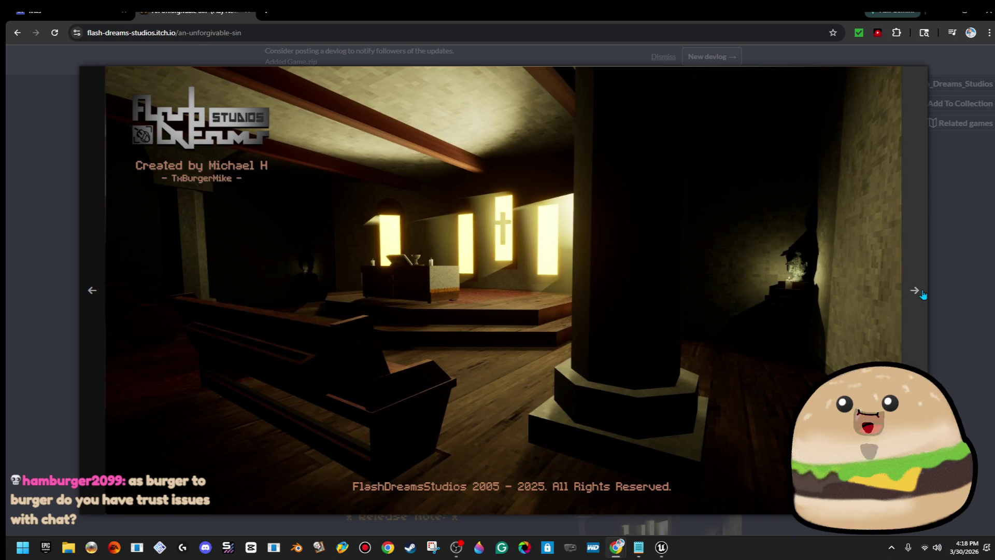
left_click(923, 294)
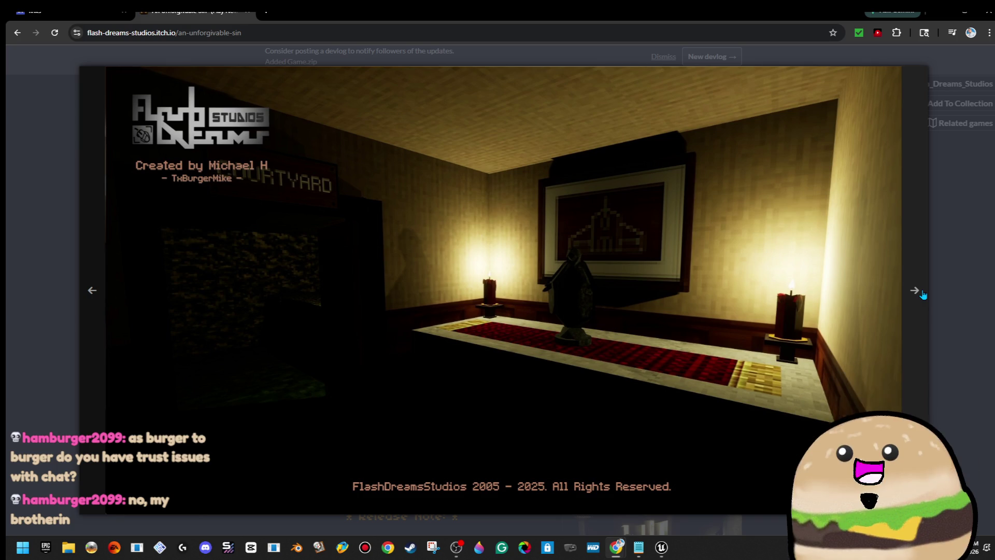
left_click(923, 295)
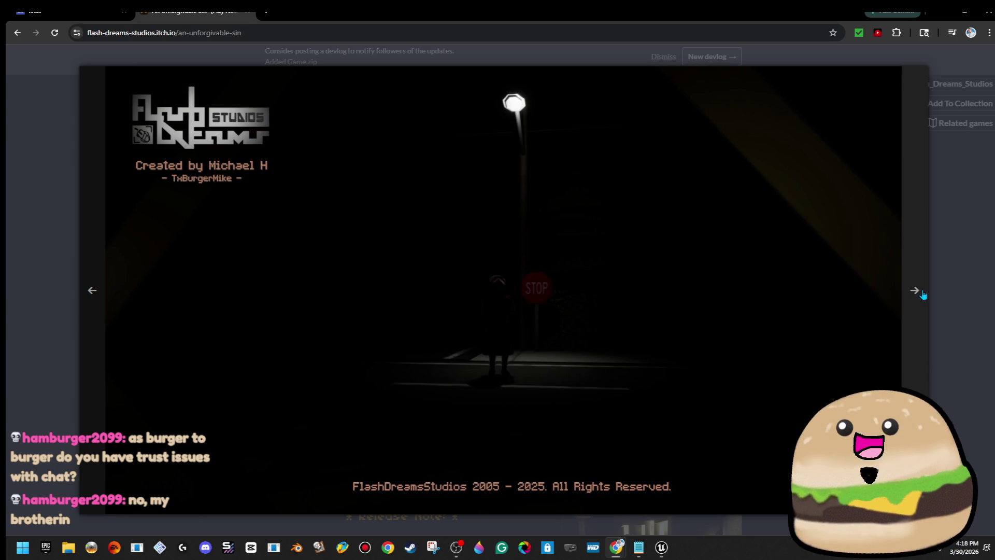
left_click(923, 294)
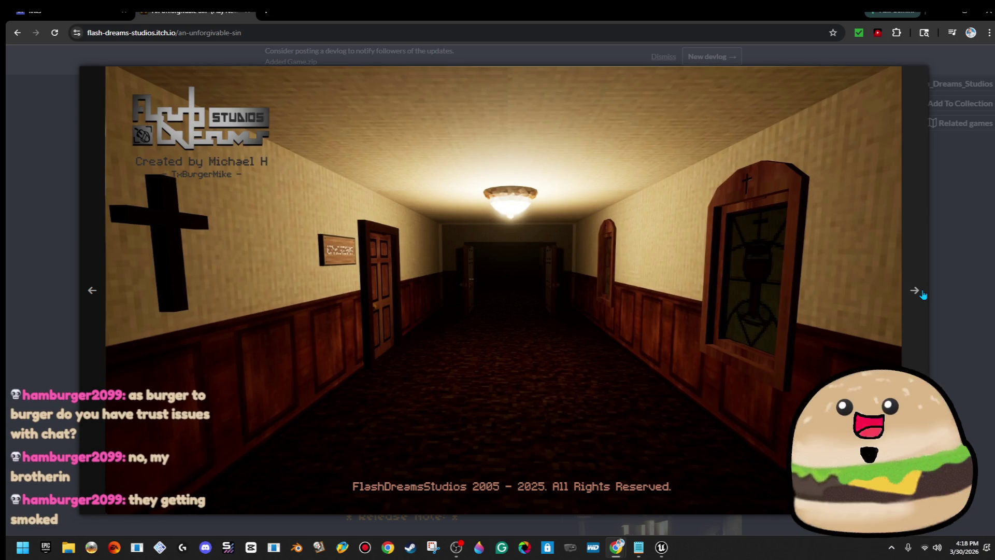
left_click(923, 294)
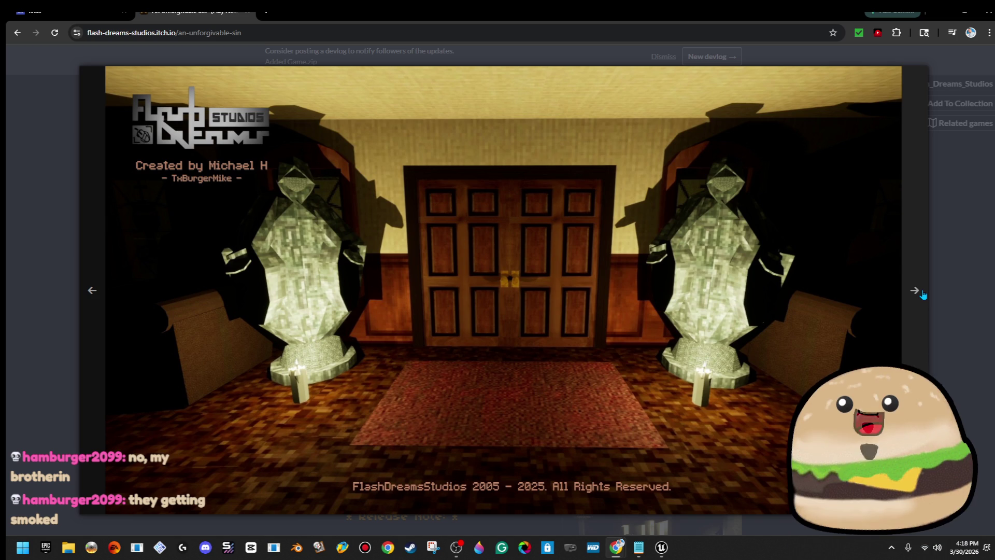
left_click(914, 290)
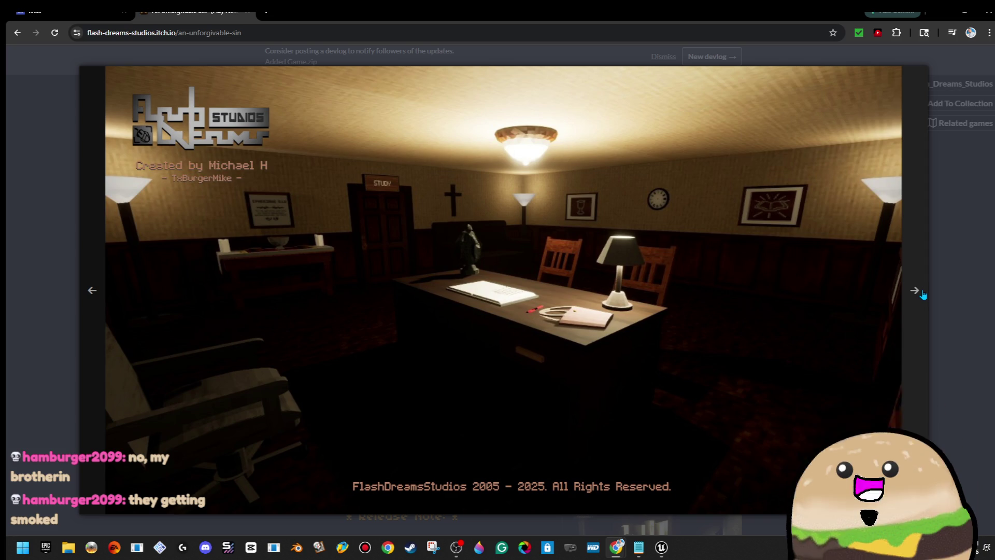
left_click(914, 290)
key("Escape")
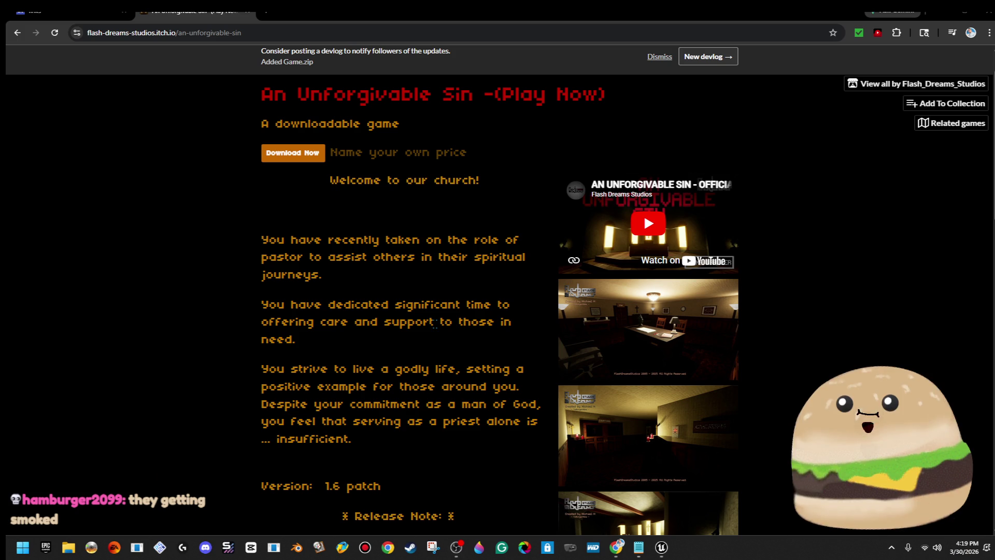
Load the An Unforgivable Sin release trailer, make it full screen and start playback.
left_click(650, 224)
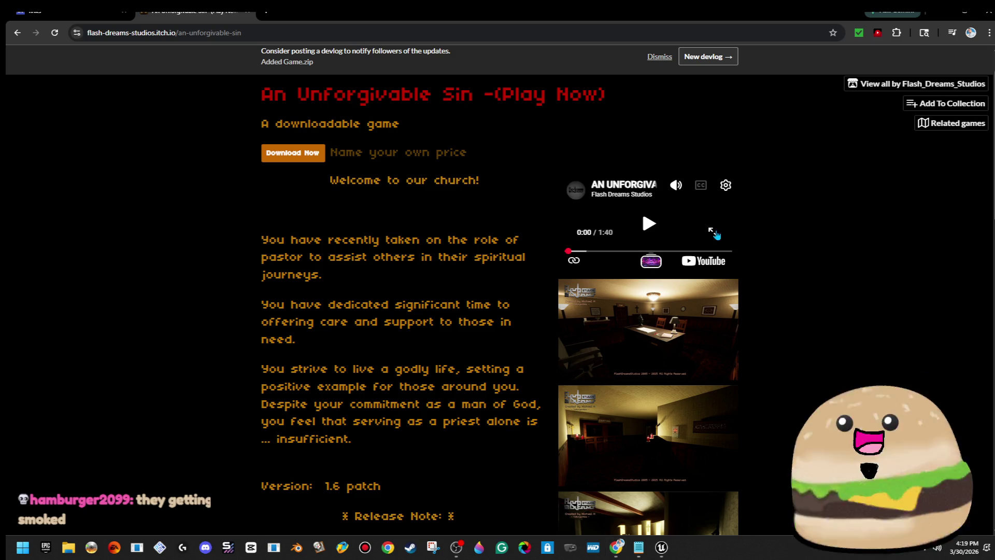
left_click(713, 233)
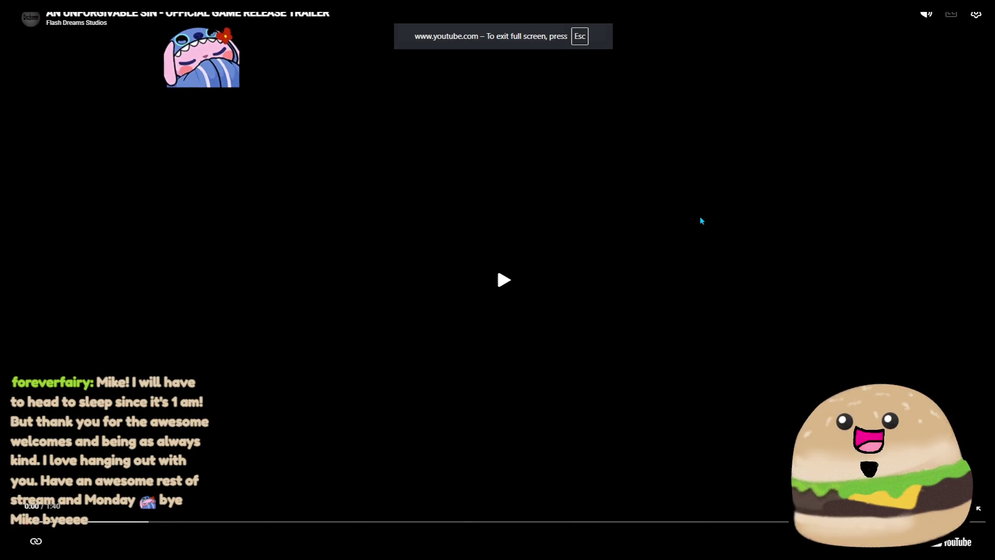
left_click(586, 266)
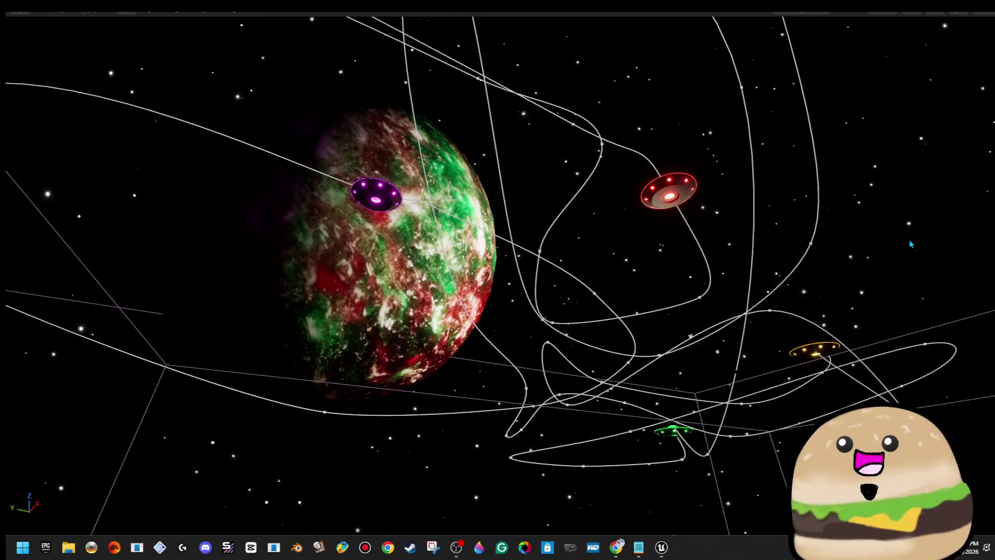
Select the red UFO, Play in Editor with Alt+P, and choose Arcade Mode.
left_click(683, 181)
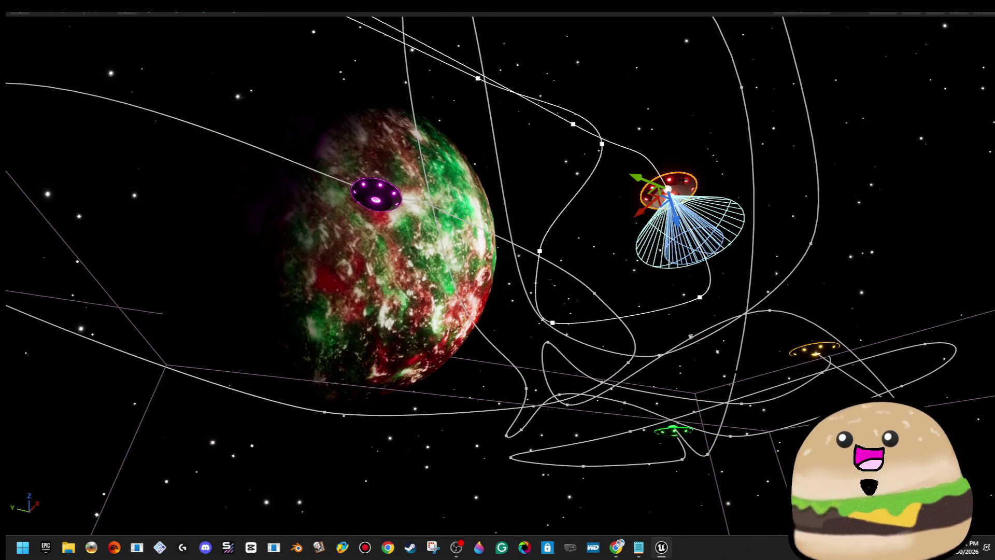
key("alt+p")
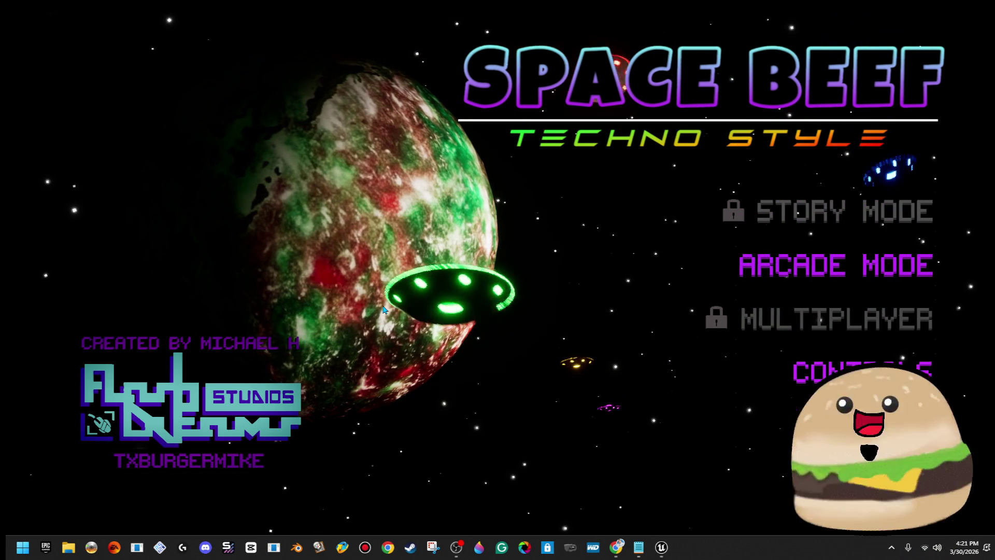
left_click(836, 270)
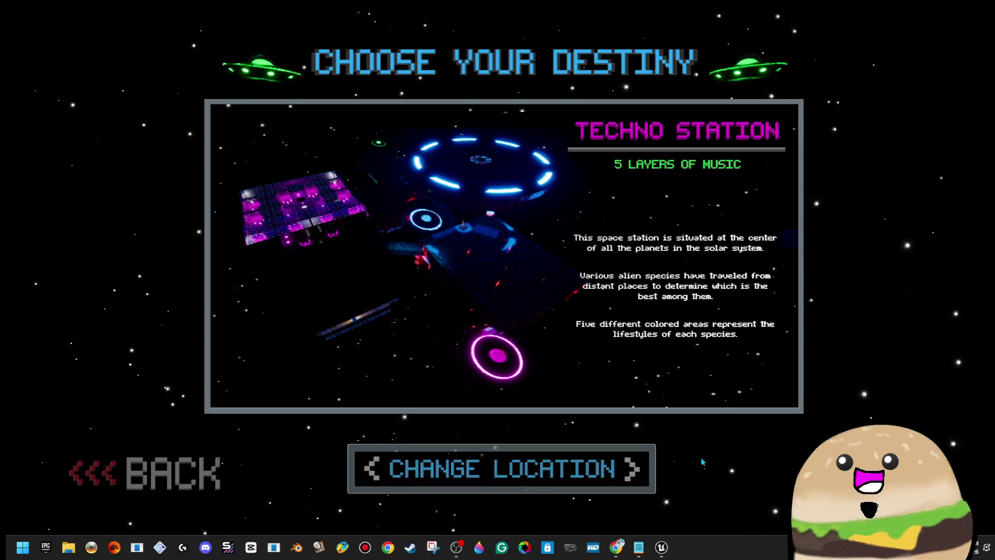
Cycle through the destination locations and choose Techno Station.
left_click(615, 449)
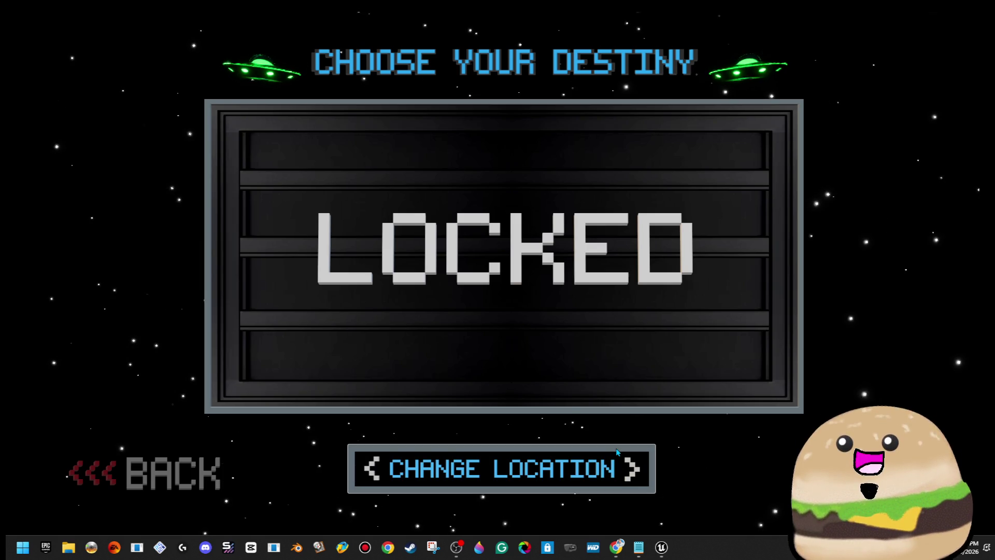
left_click(615, 447)
left_click(616, 450)
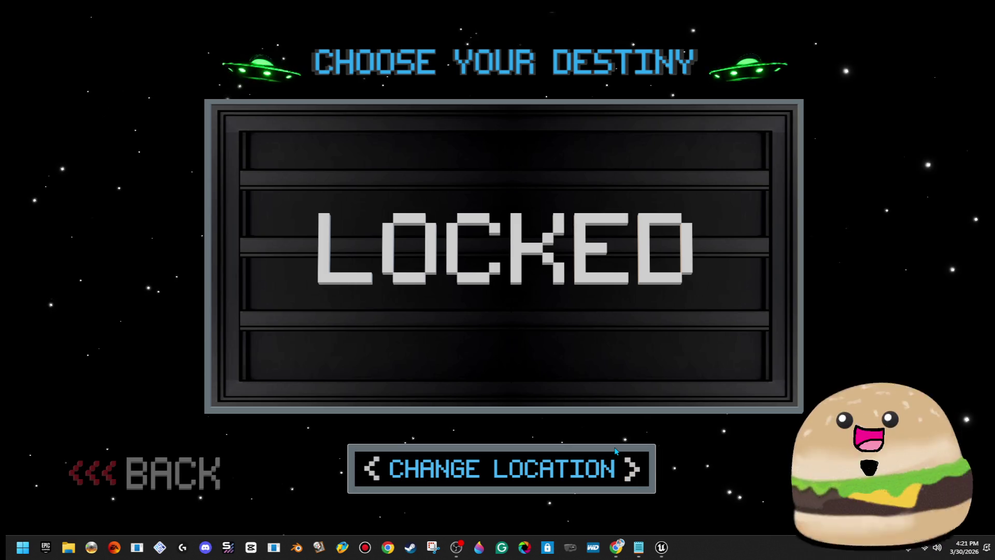
left_click(615, 450)
left_click(615, 450)
left_click(596, 472)
left_click(572, 341)
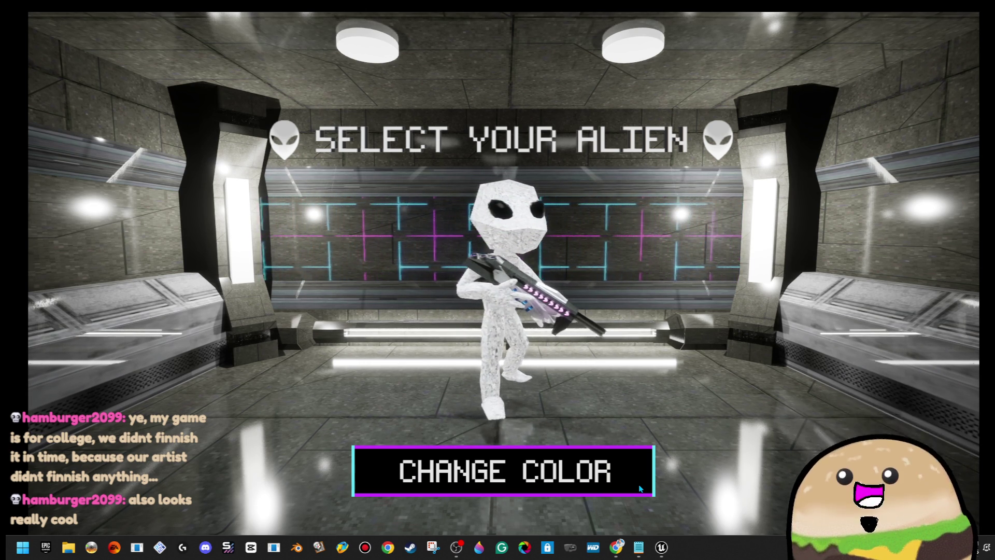
Cycle the alien through green, yellow, red, cyan, purple, white and back to yellow.
left_click(639, 484)
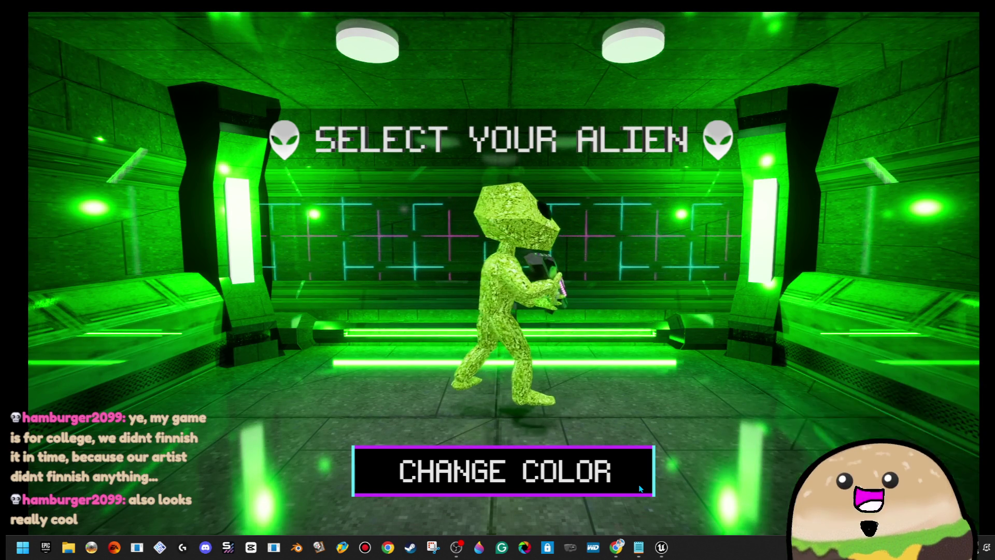
left_click(638, 484)
left_click(638, 484)
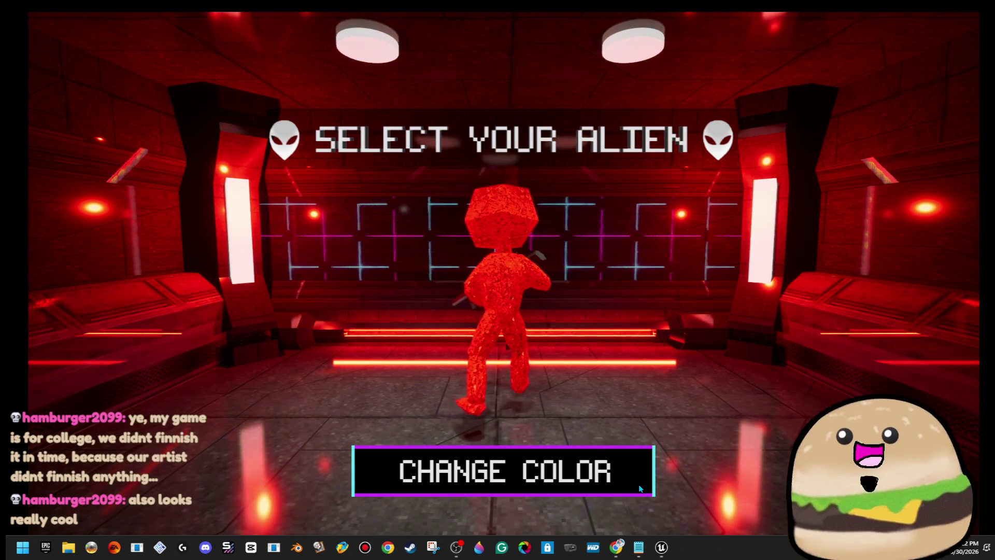
left_click(638, 484)
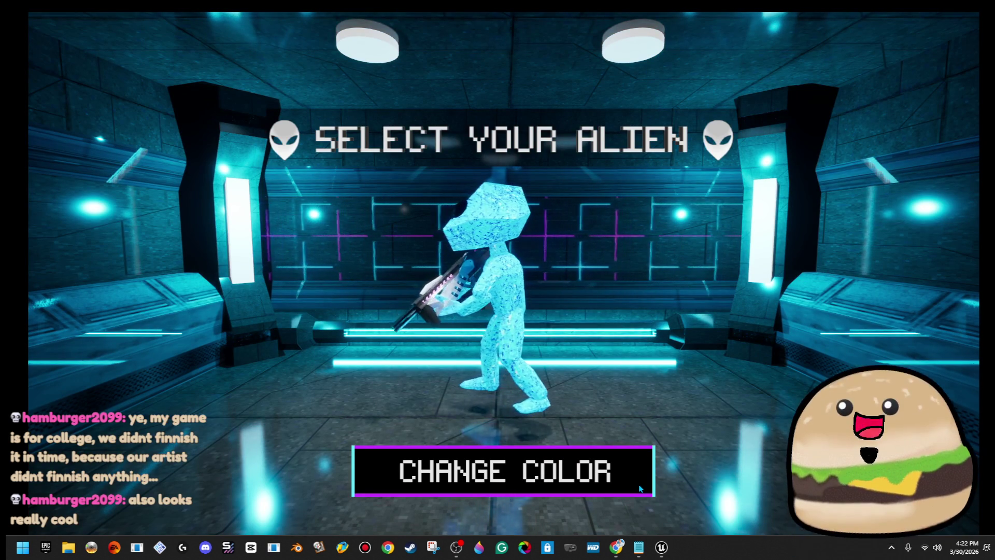
left_click(638, 484)
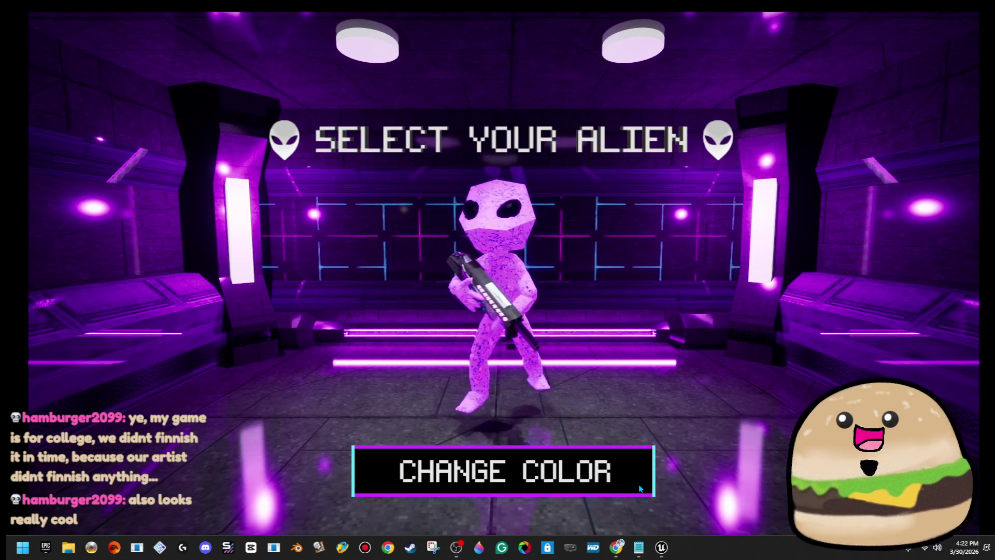
left_click(633, 474)
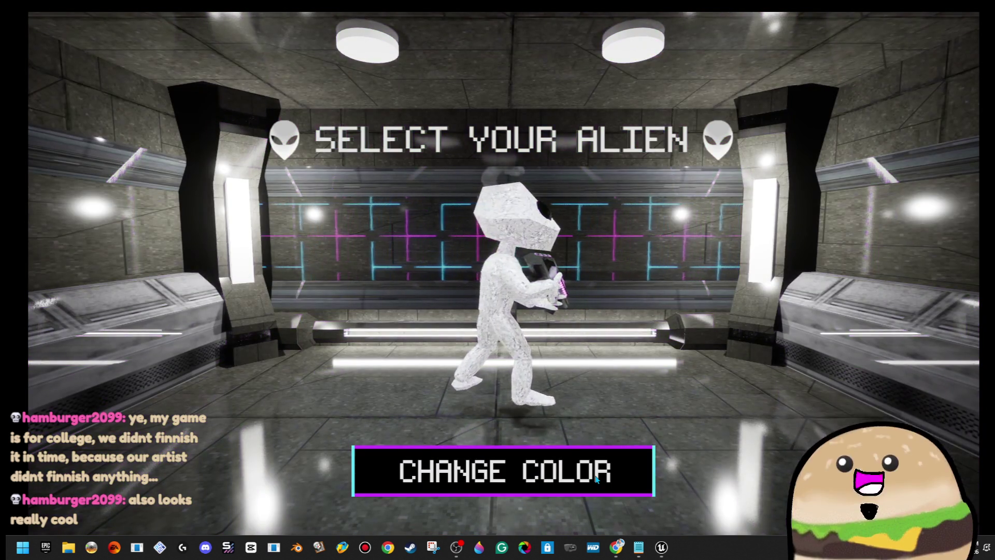
left_click(596, 479)
left_click(596, 480)
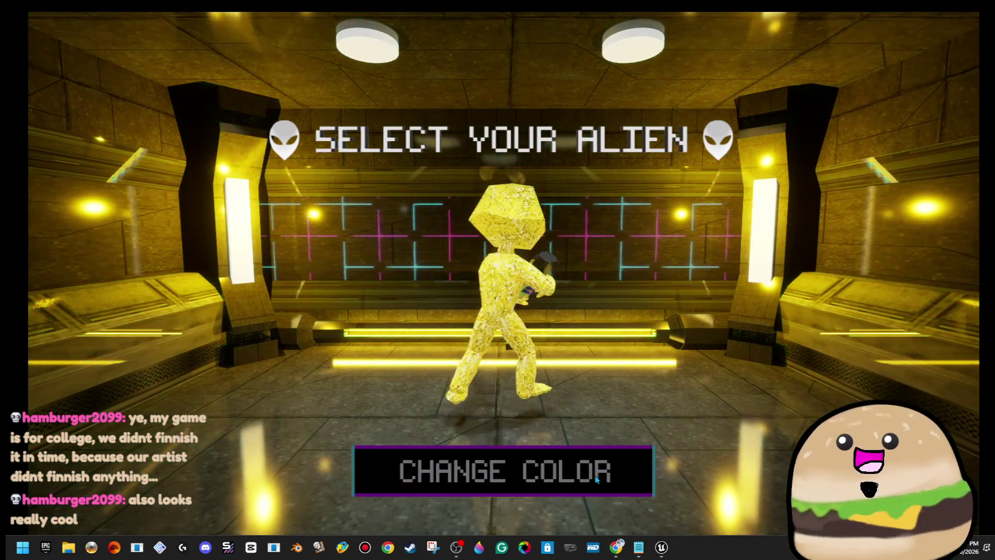
left_click(596, 480)
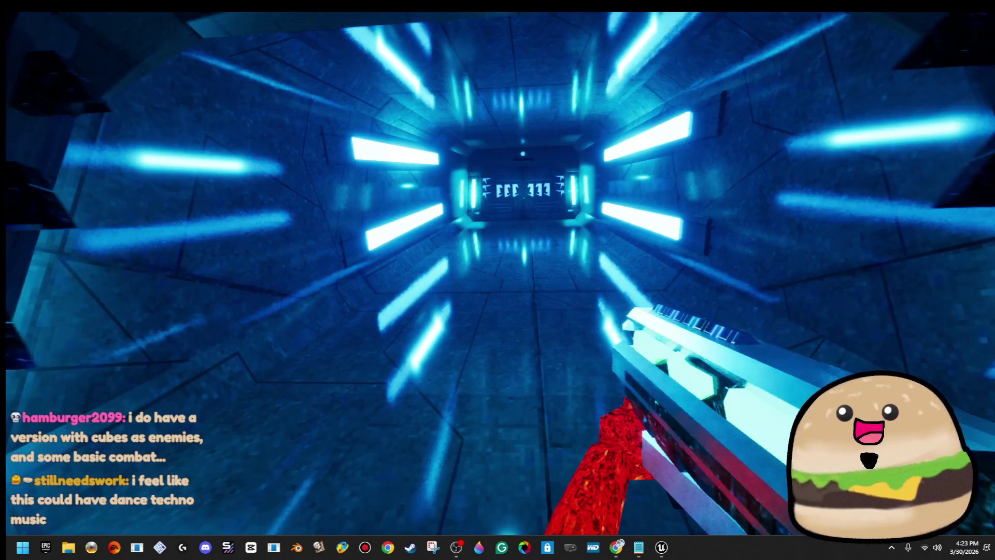
key("alt+Tab")
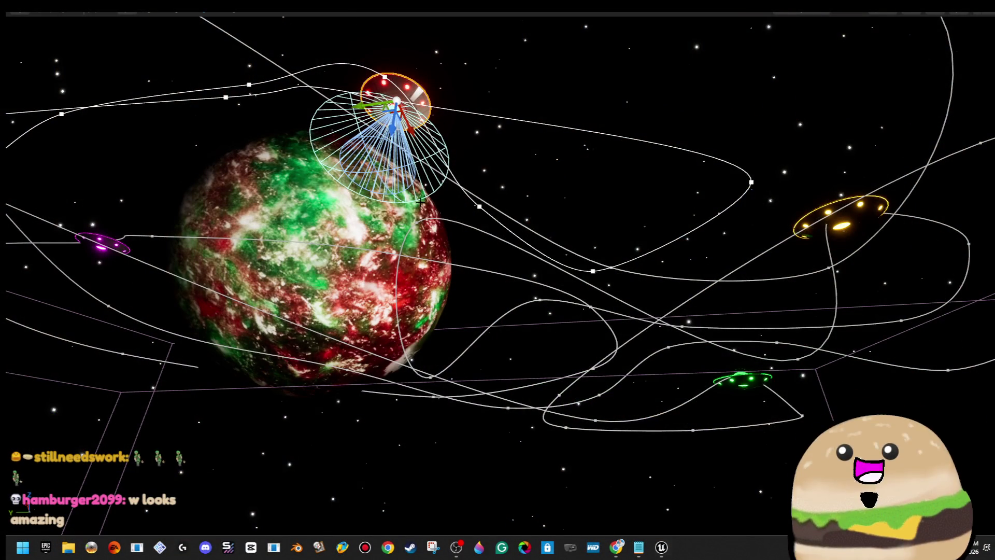
Leave full screen with F11 to restore the editor layout, then show the File menu.
key("F11")
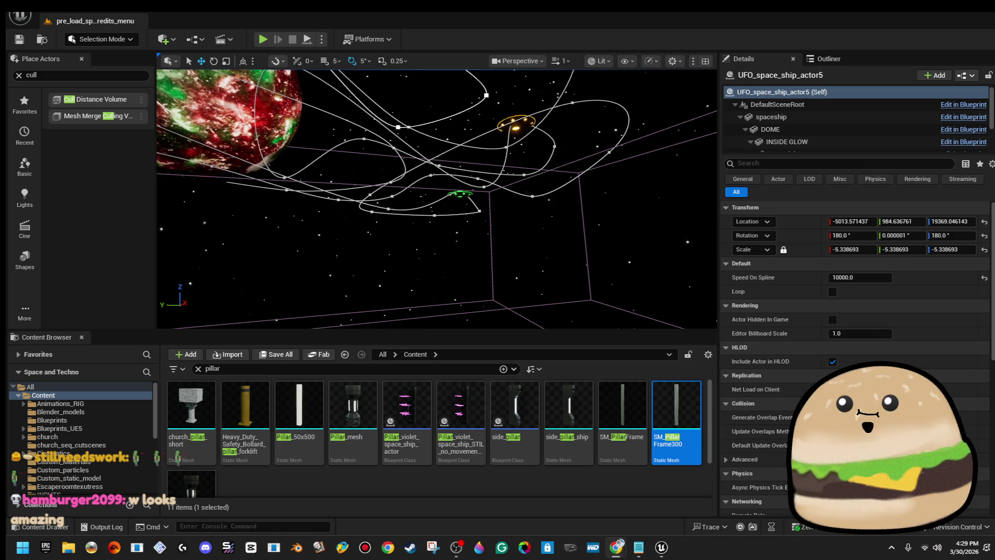
left_click(51, 17)
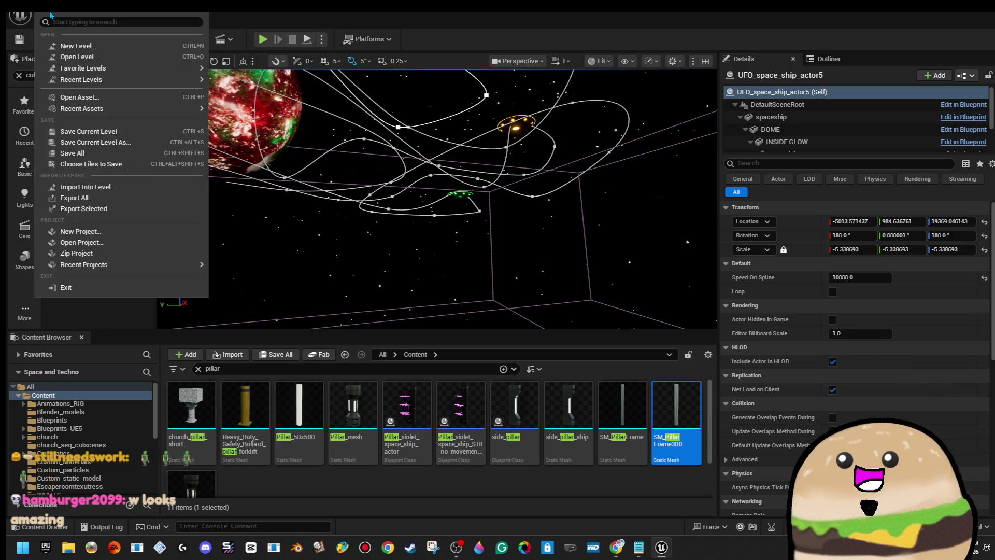
Open the SPACE_Model level from the Open Level dialog.
left_click(71, 56)
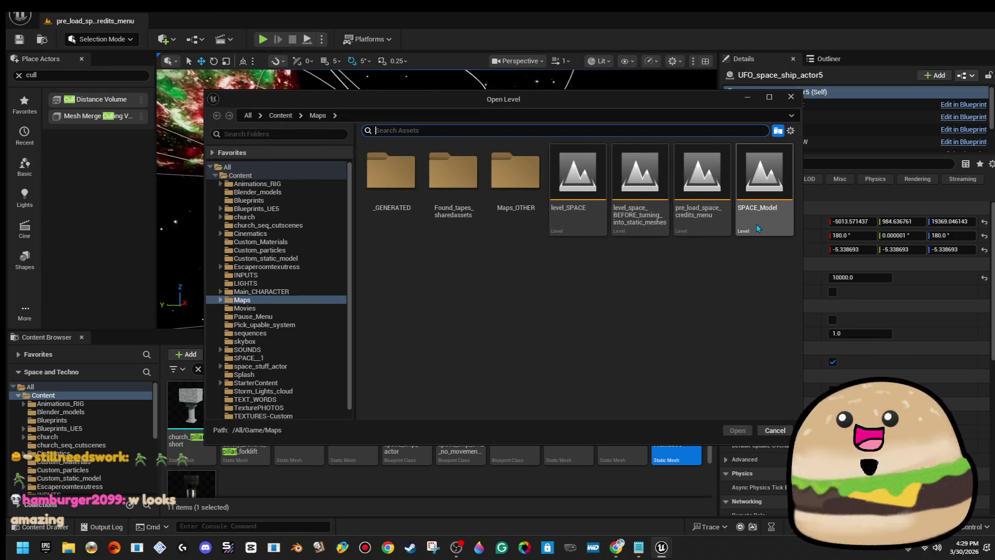
double_click(758, 223)
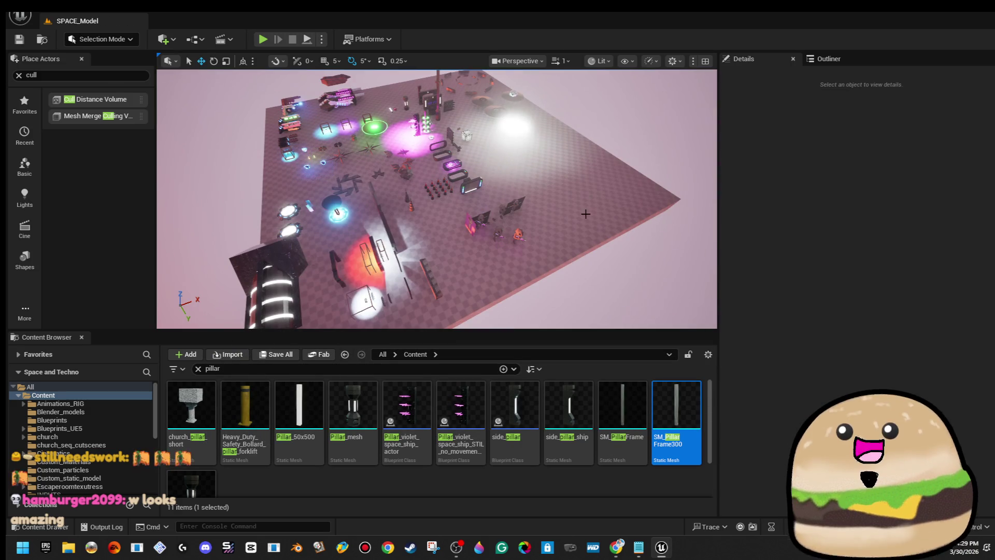
left_click(100, 17)
left_click(70, 67)
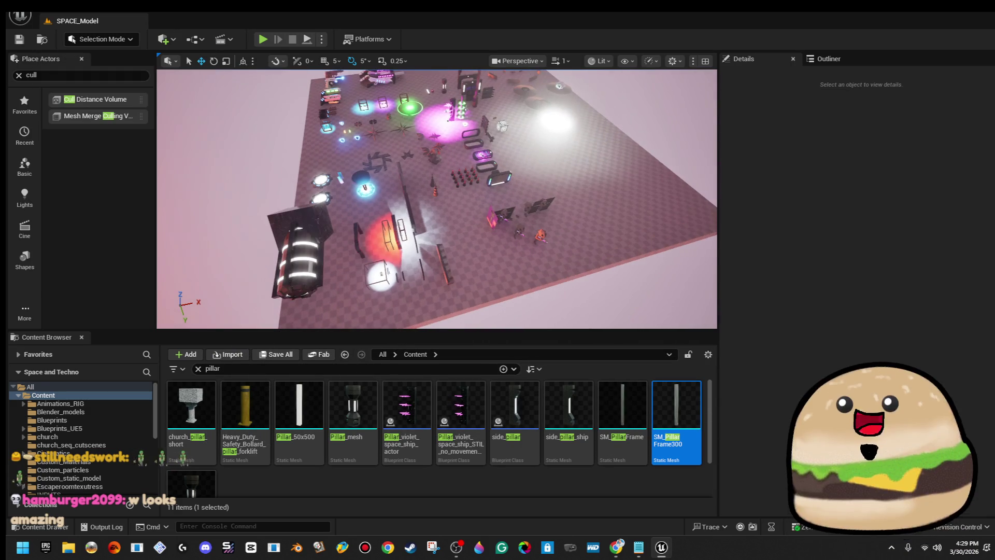
Fly the full-screen camera down to ground level across SPACE_Model toward the dark star.
left_click_drag(507, 160, 506, 161)
scroll(507, 160, "down", 3)
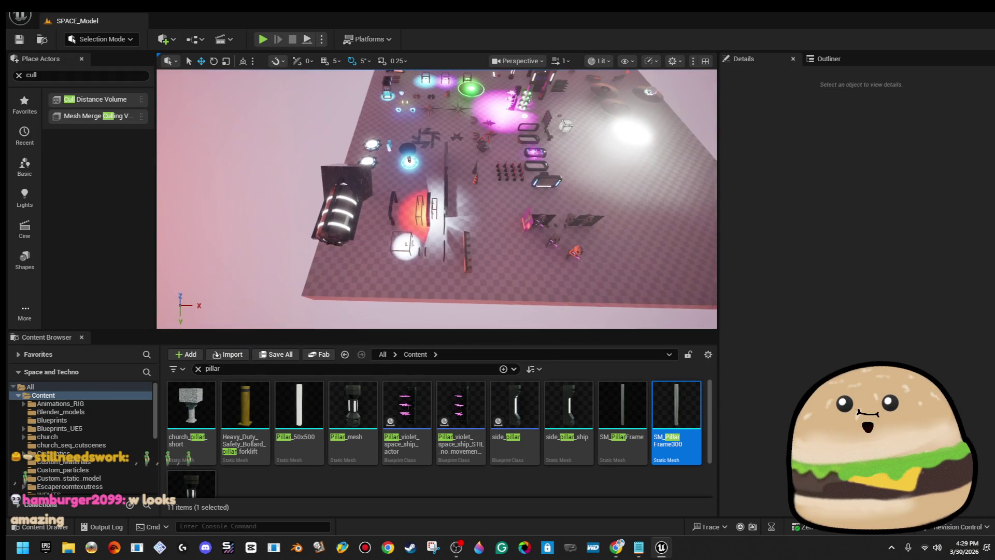
key("F11")
scroll(506, 161, "down", 3)
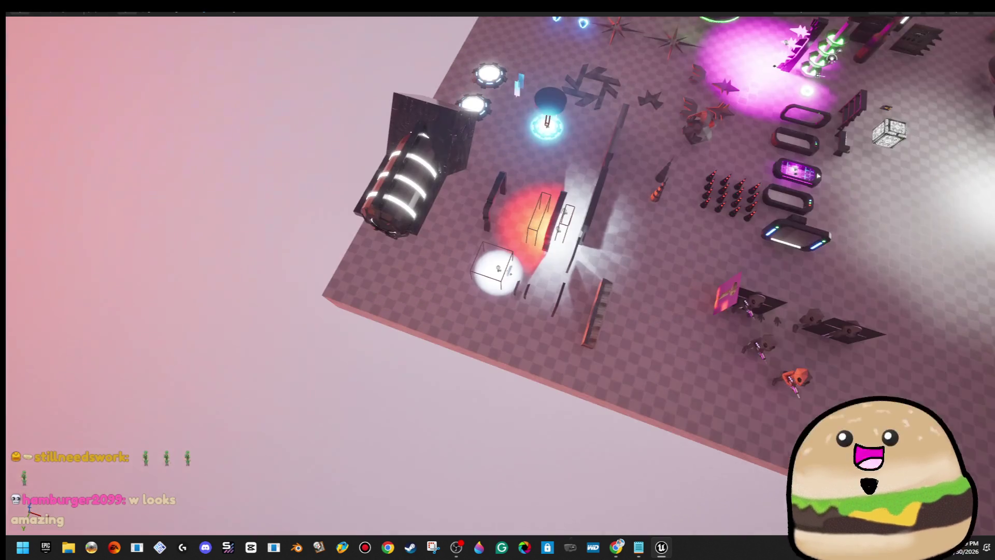
scroll(507, 160, "up", 5)
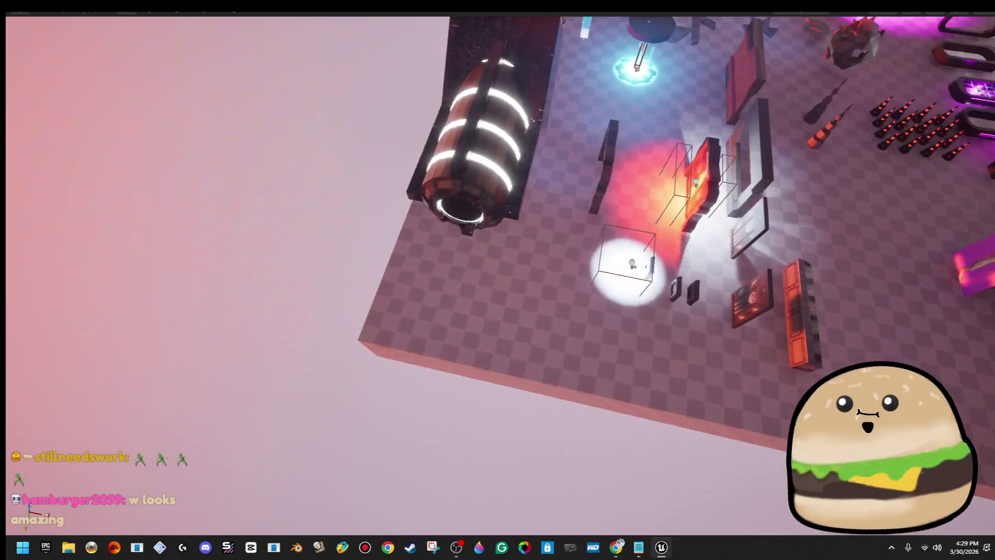
left_click_drag(507, 160, 506, 160)
key("w")
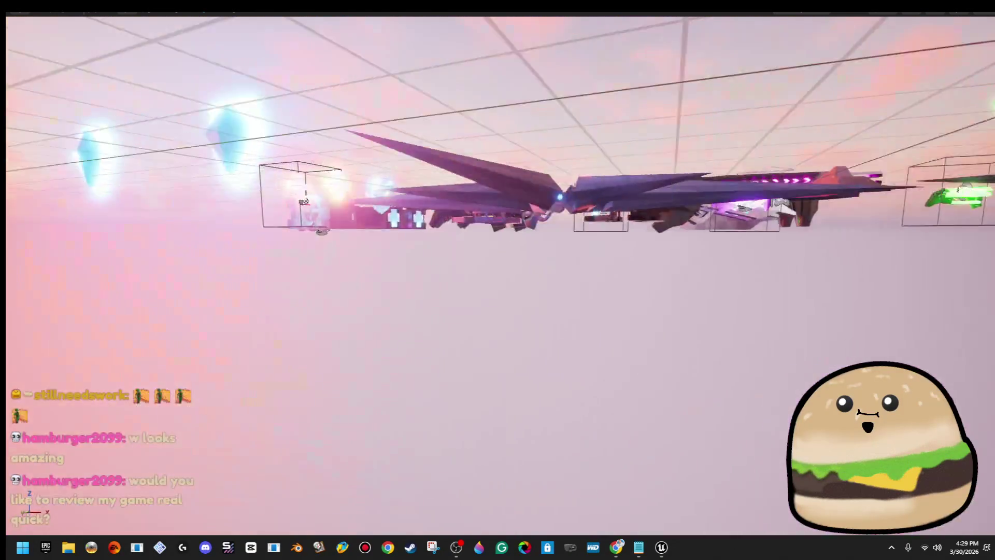
Fly the camera forward, exit full screen, and bring up Open Level on the Maps folder.
key("w")
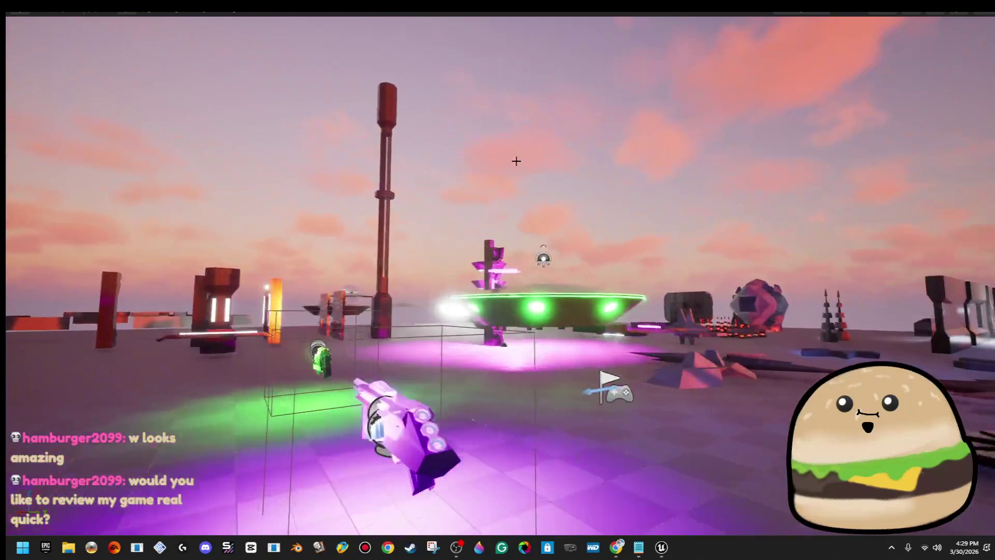
key("F11")
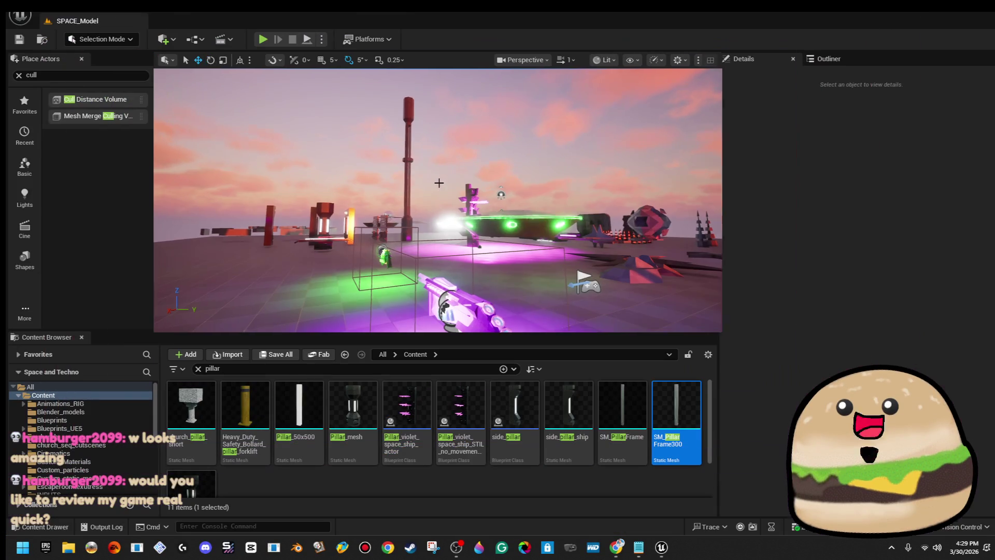
left_click(75, 57)
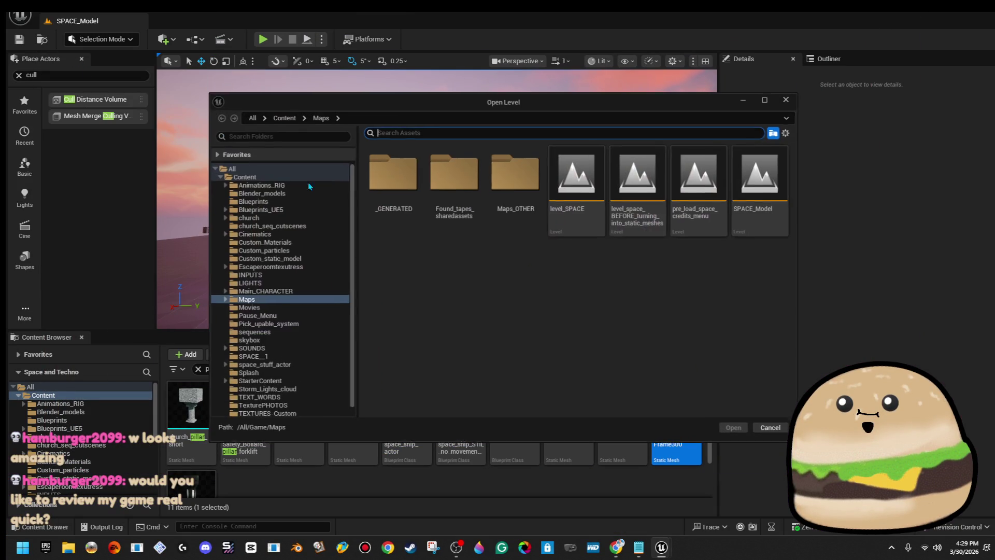
Open level_SPACE from Maps, fly over it full screen, then return to the editor layout.
left_click(588, 229)
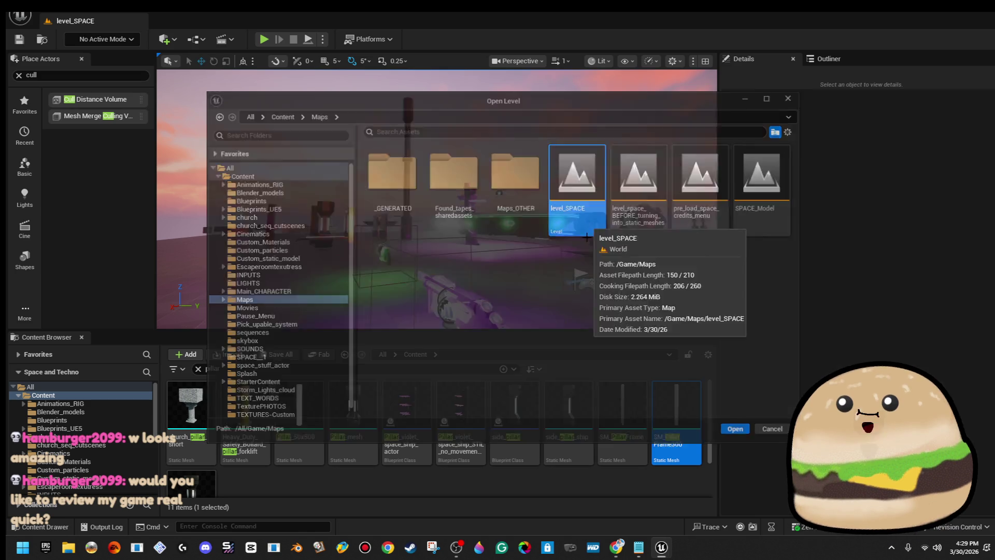
double_click(589, 229)
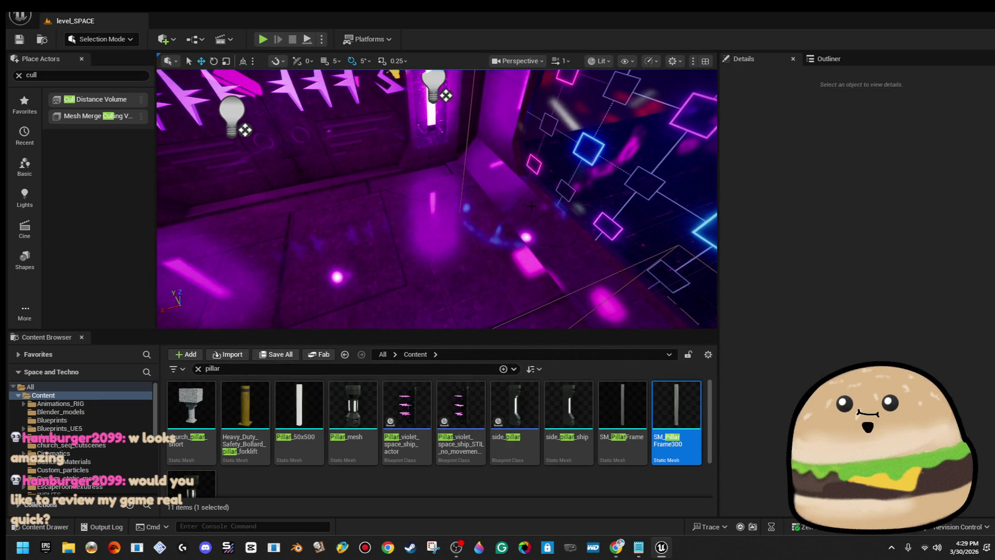
key("F11")
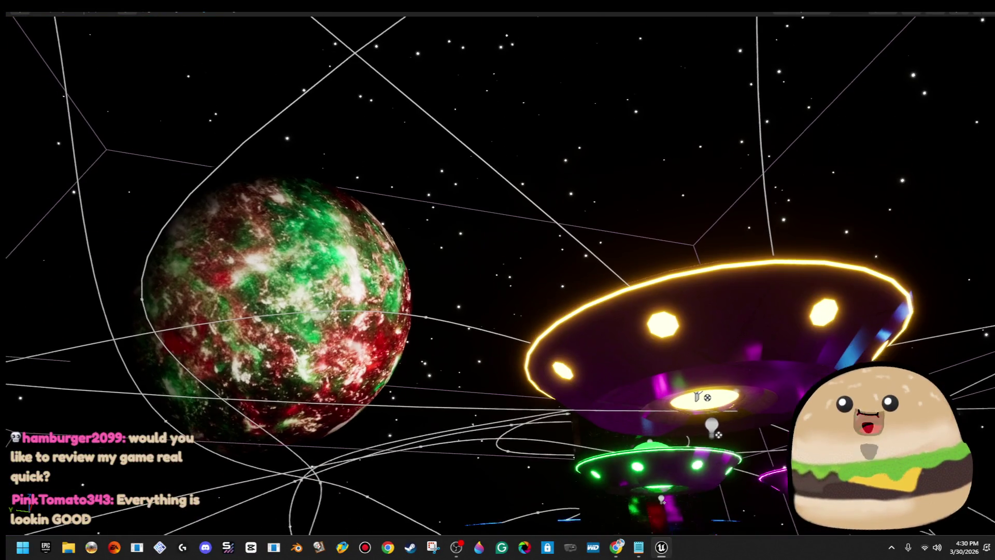
key("Escape")
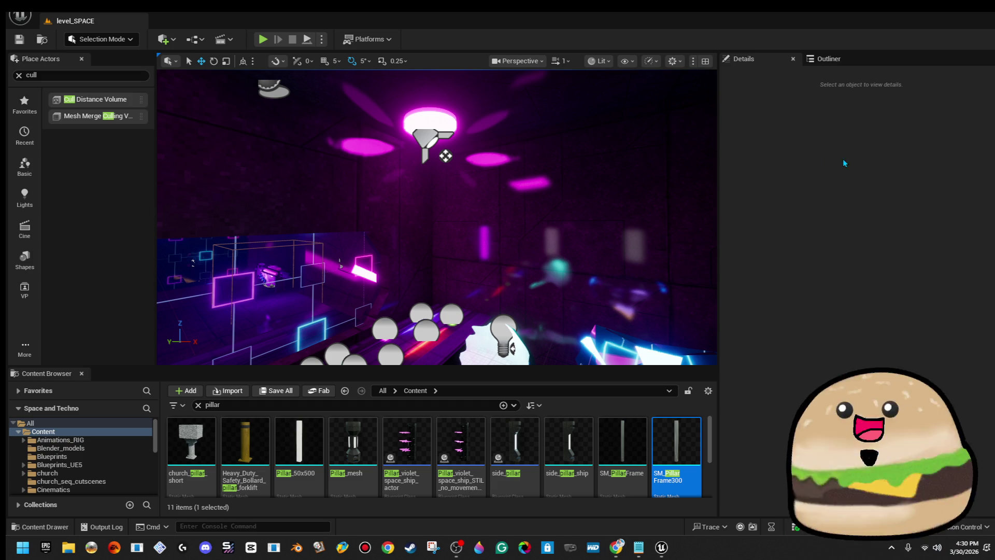
Select both thin travel tubes and set their Element 0 material to M_Metal_Brushed_Nickel.
key("w")
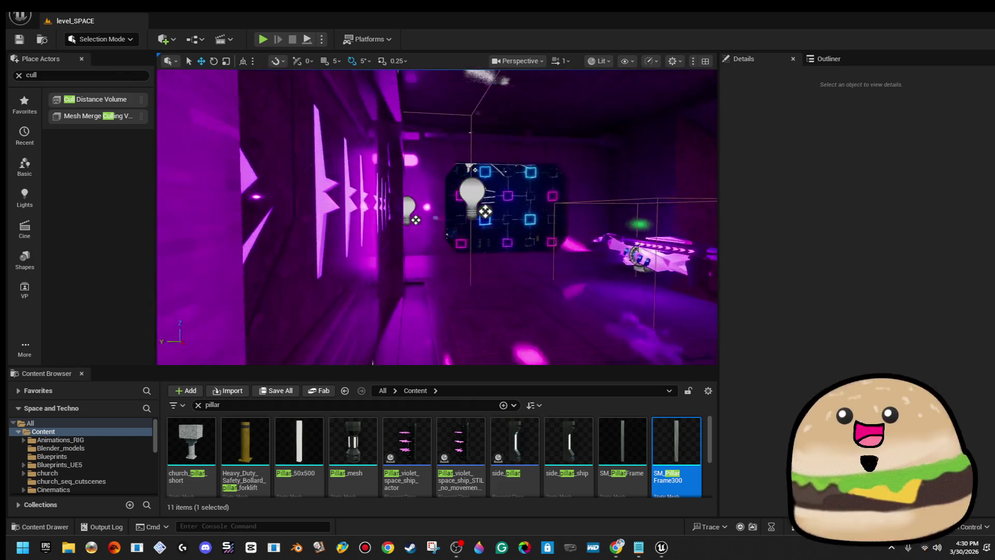
key("w")
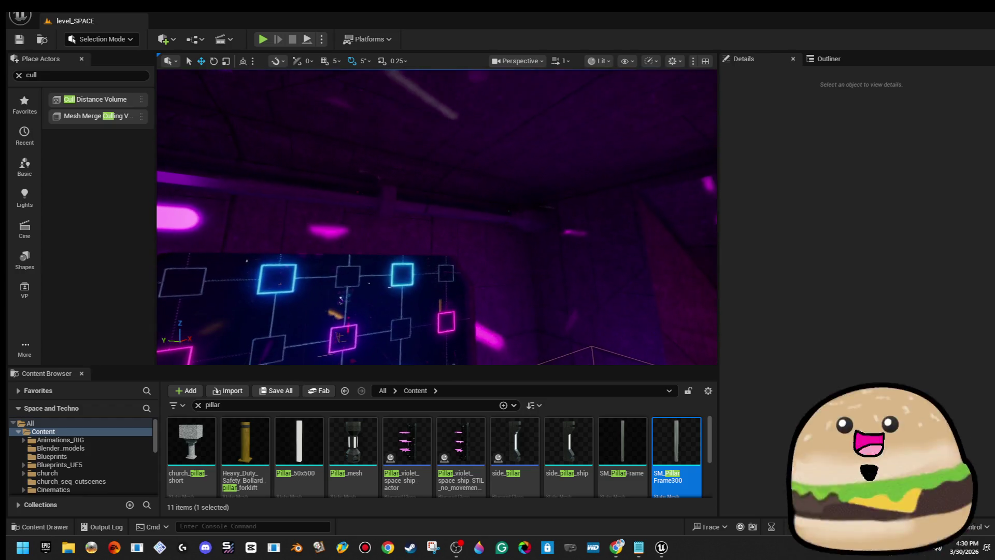
left_click(340, 298)
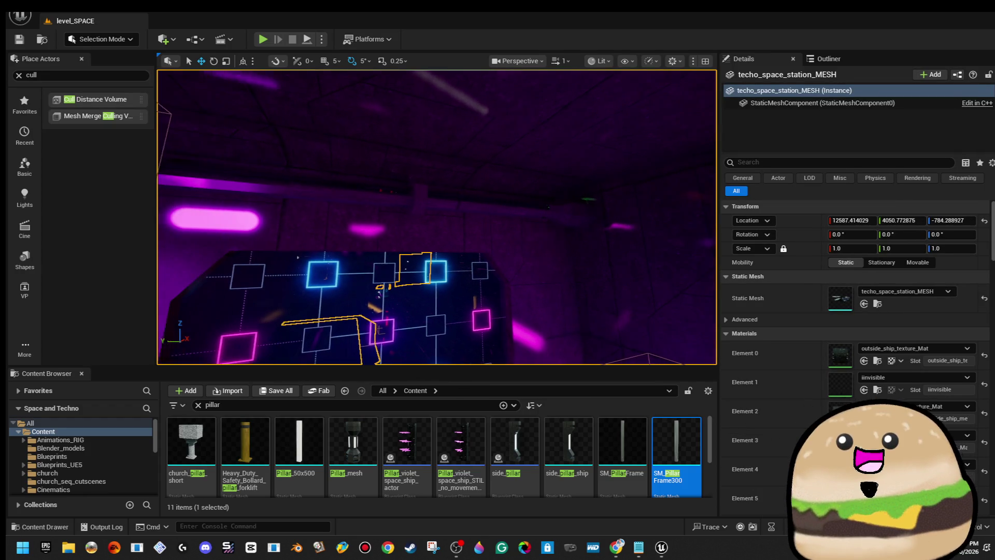
left_click(415, 202)
key("w")
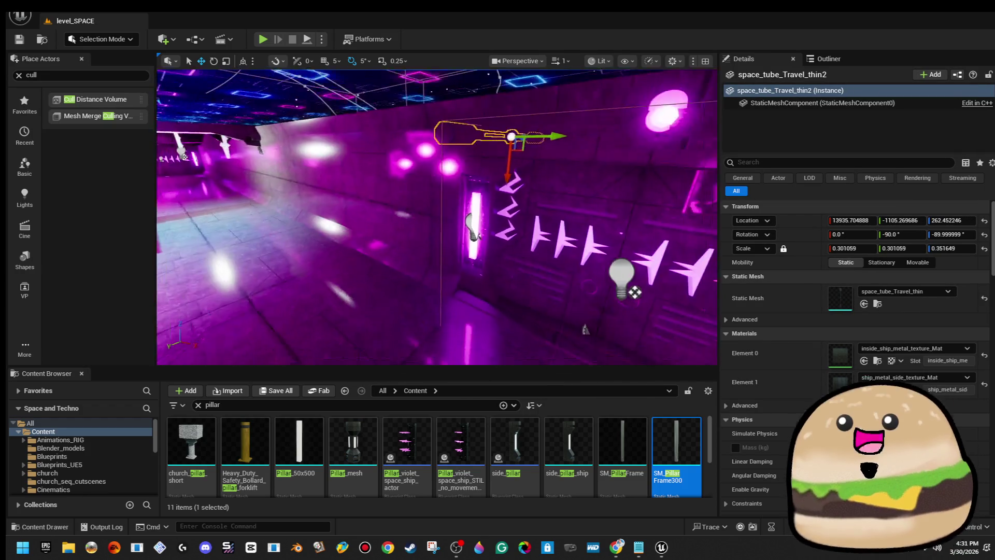
key("w")
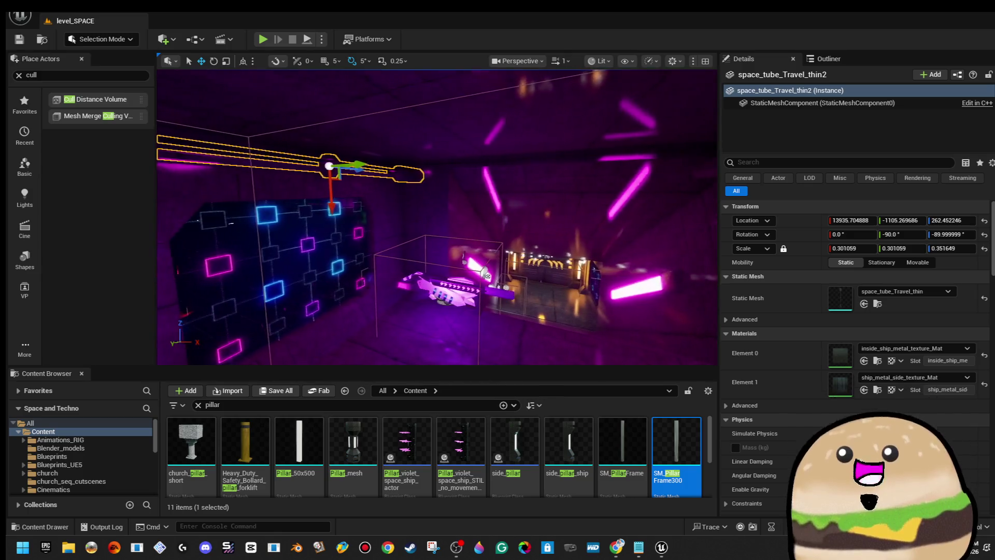
key("w")
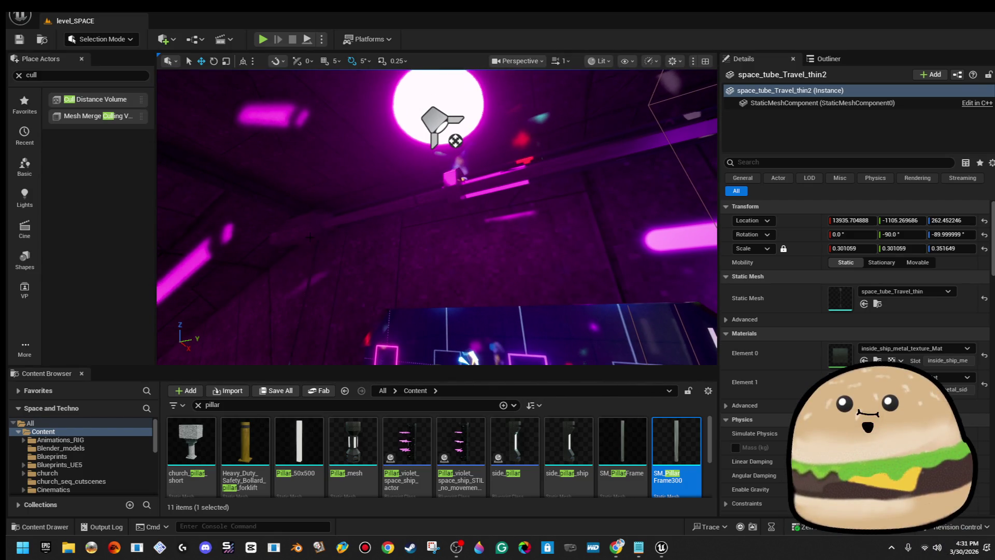
left_click(308, 234, "ctrl")
left_click(951, 276)
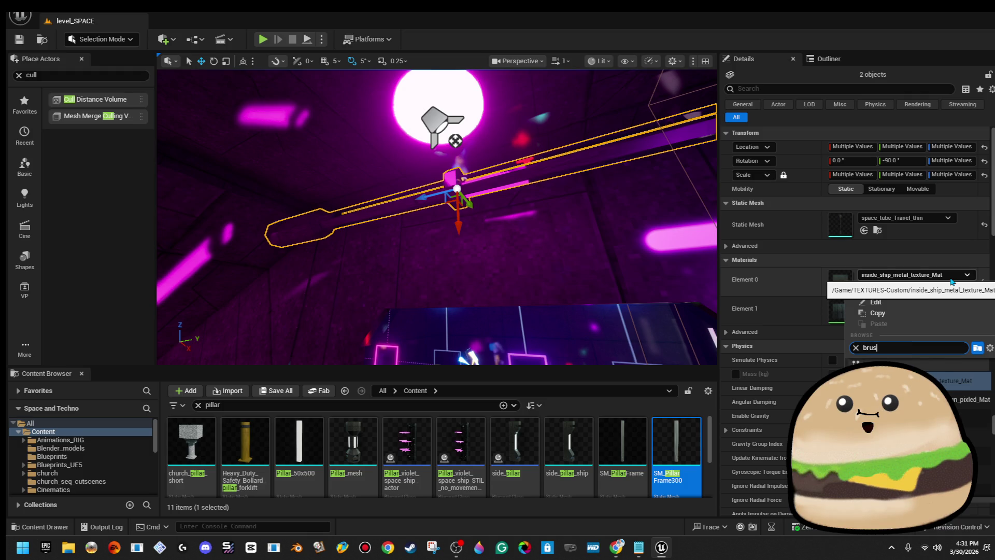
left_click(935, 386)
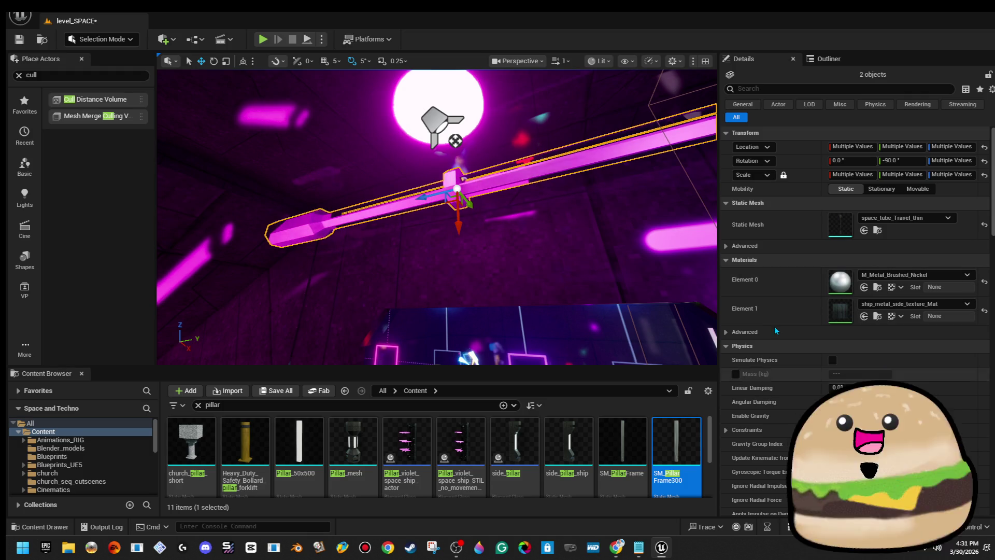
Test the level with Play From Here, stop the session, and expand the viewport full screen.
scroll(511, 291, "down", 5)
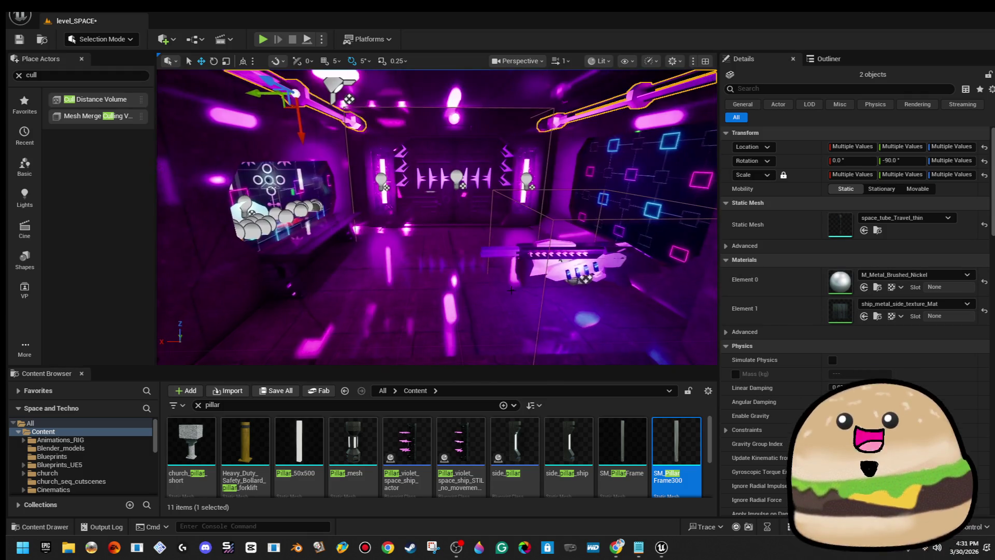
right_click(456, 296)
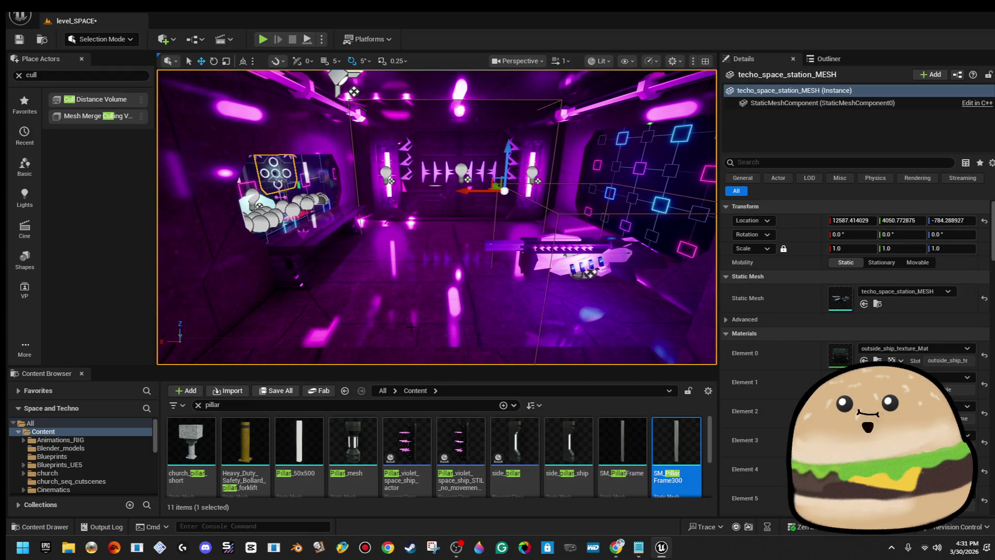
right_click(412, 311)
mouse_move(451, 401)
left_click(521, 524)
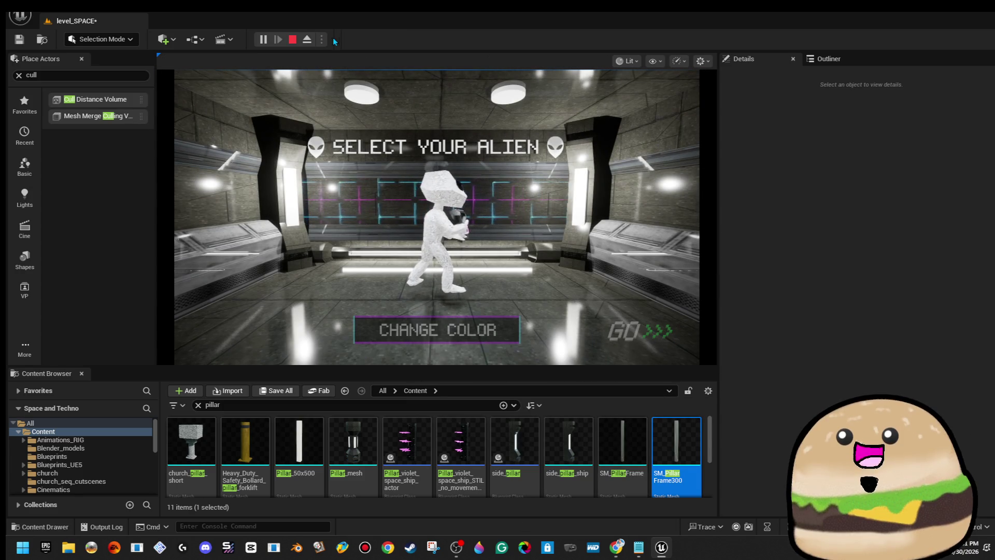
left_click(294, 41)
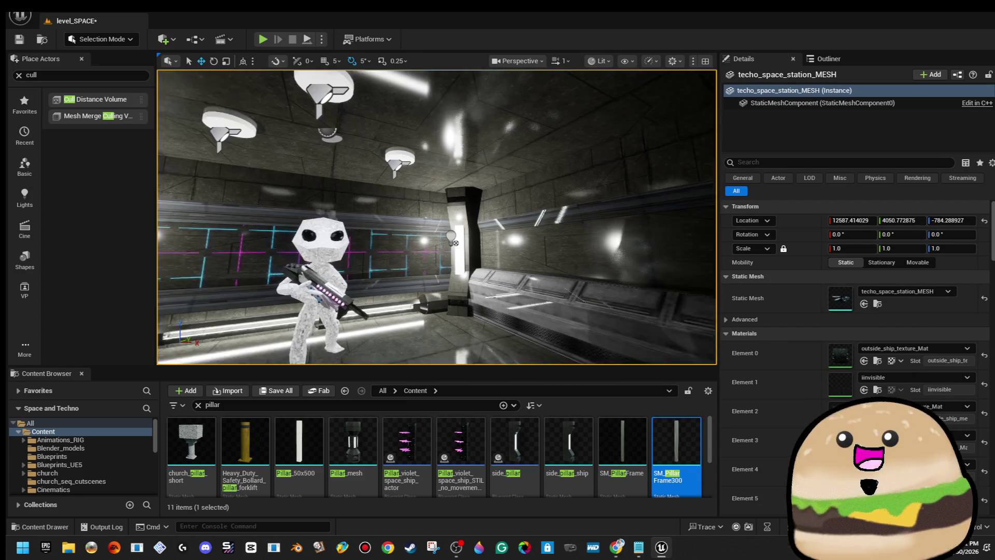
key("F11")
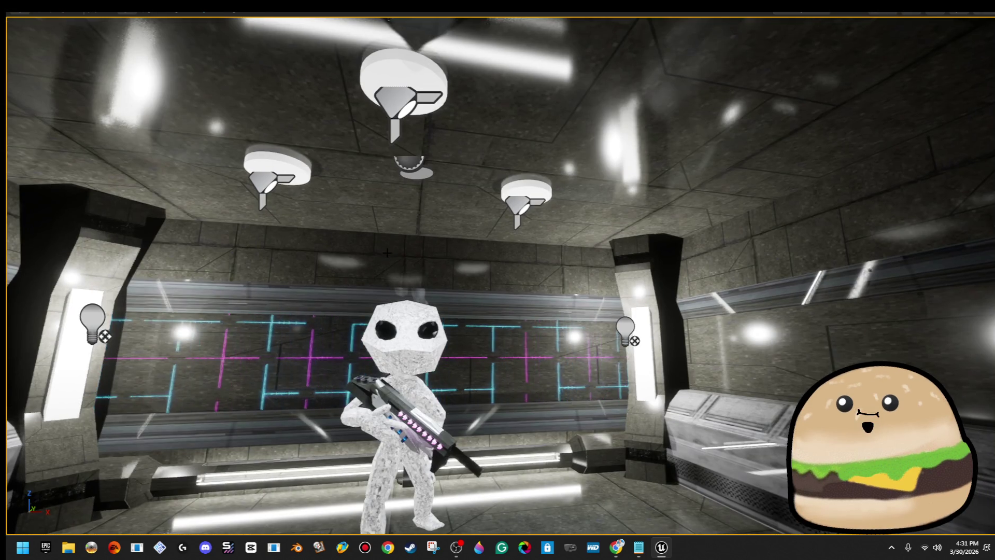
Tour the neon station rooms from top and perspective views, then restore the editor panels.
key("alt+j")
key("alt+g")
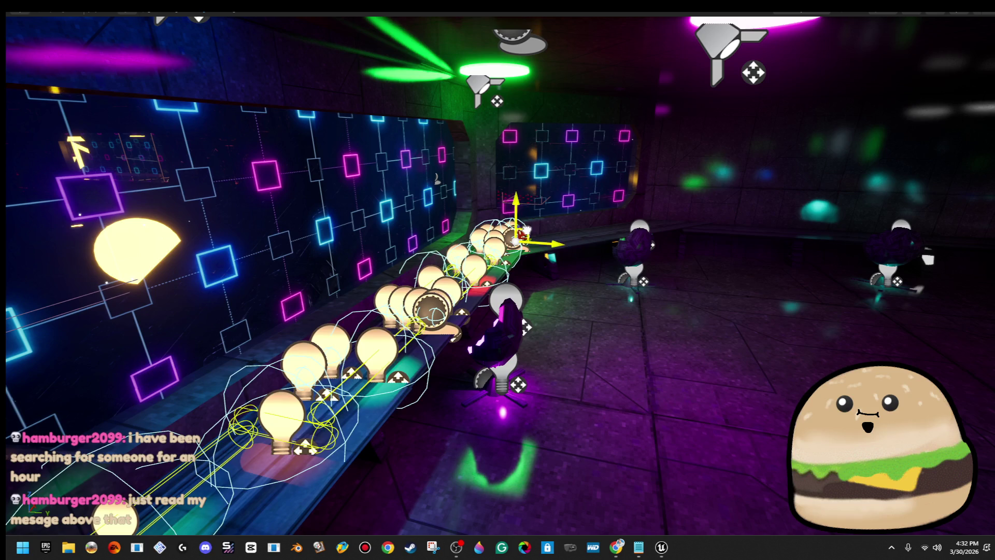
right_click(650, 177)
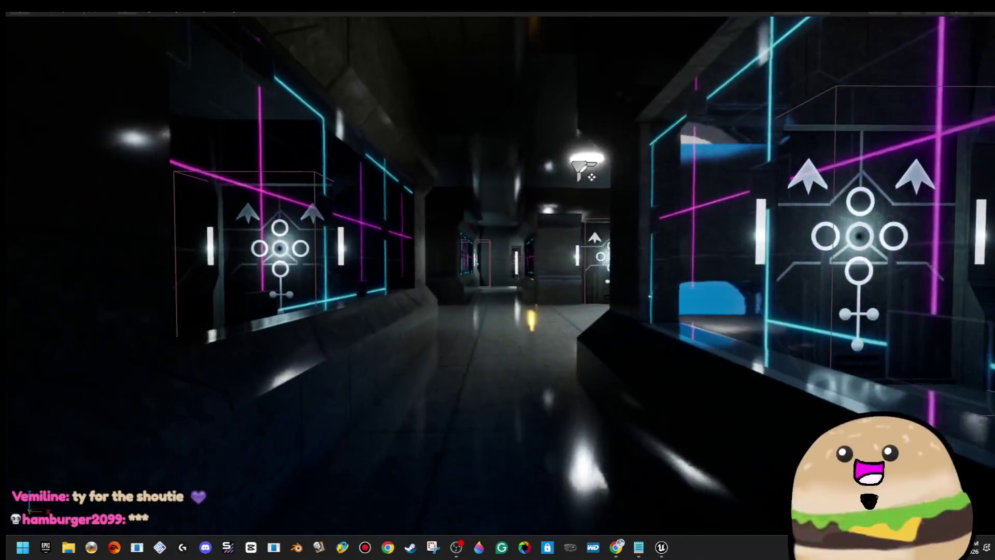
key("F11")
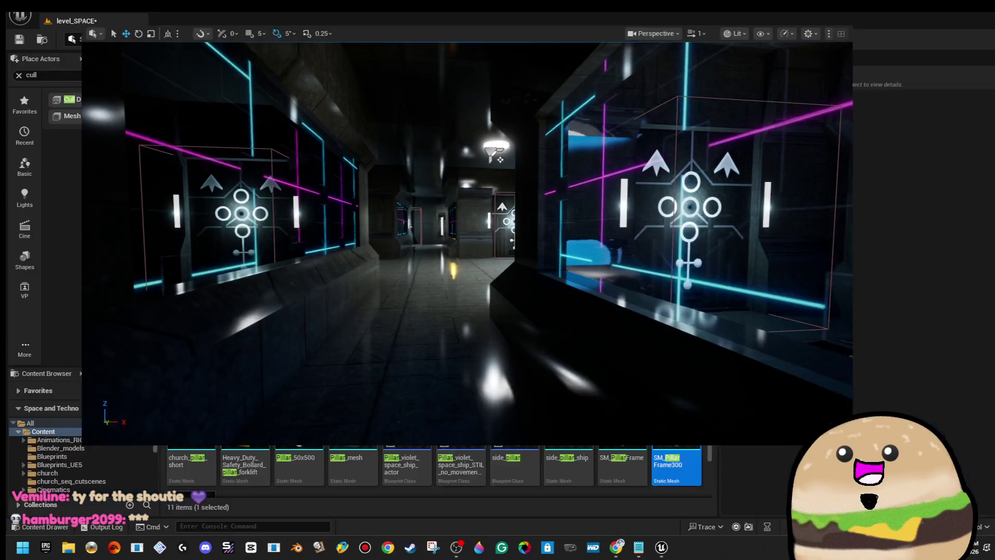
Load the SPACE_Model level from Maps without saving, and show its viewport full screen.
left_click(20, 15)
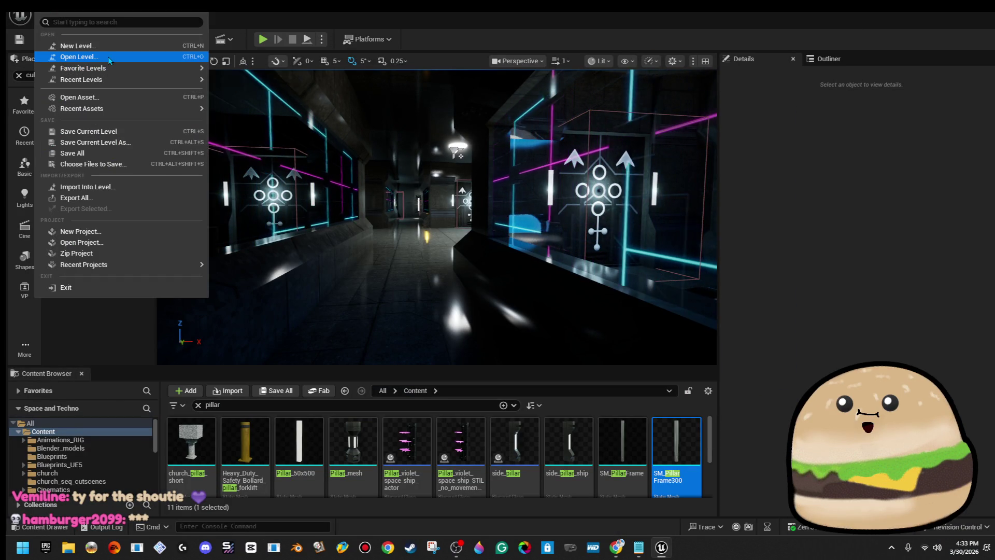
left_click(78, 56)
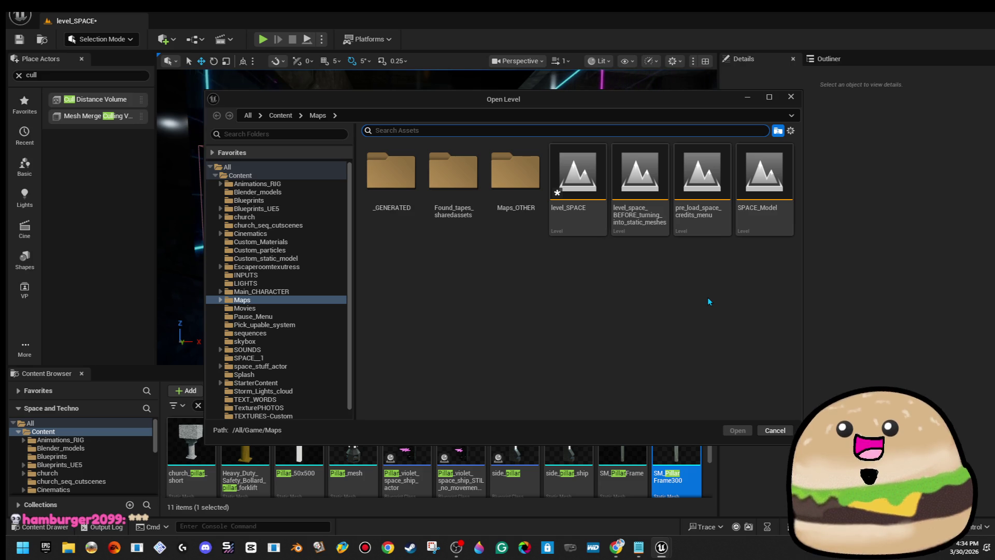
double_click(746, 220)
left_click(534, 390)
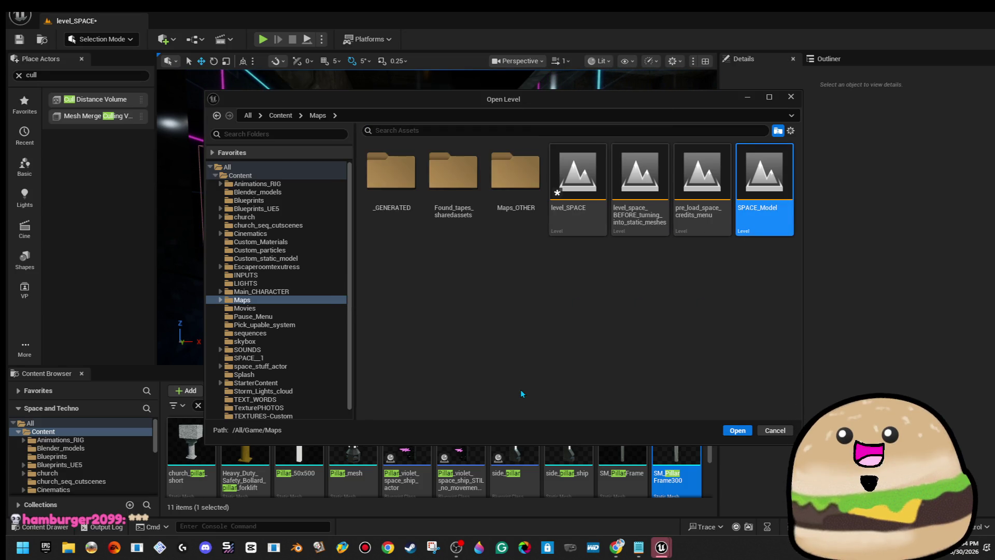
mouse_move(435, 218)
left_mouse_down()
mouse_move(435, 249)
mouse_move(415, 280)
mouse_move(435, 197)
mouse_move(410, 202)
mouse_move(441, 205)
mouse_move(510, 246)
mouse_move(510, 197)
mouse_move(510, 218)
mouse_move(477, 216)
left_mouse_up()
key("F11")
Select the thin box by the counter and remove the long foreground counter wall.
mouse_move(563, 275)
left_mouse_down()
mouse_move(482, 263)
mouse_move(579, 281)
mouse_move(610, 276)
mouse_move(456, 281)
mouse_move(410, 249)
left_mouse_up()
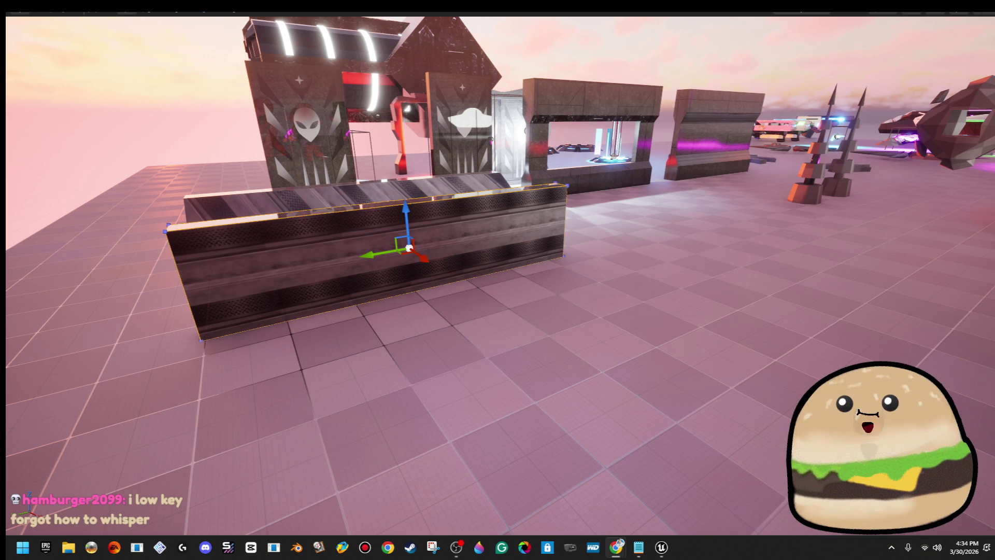
mouse_move(642, 285)
left_mouse_down()
mouse_move(580, 301)
mouse_move(733, 342)
left_mouse_up()
left_click(733, 342)
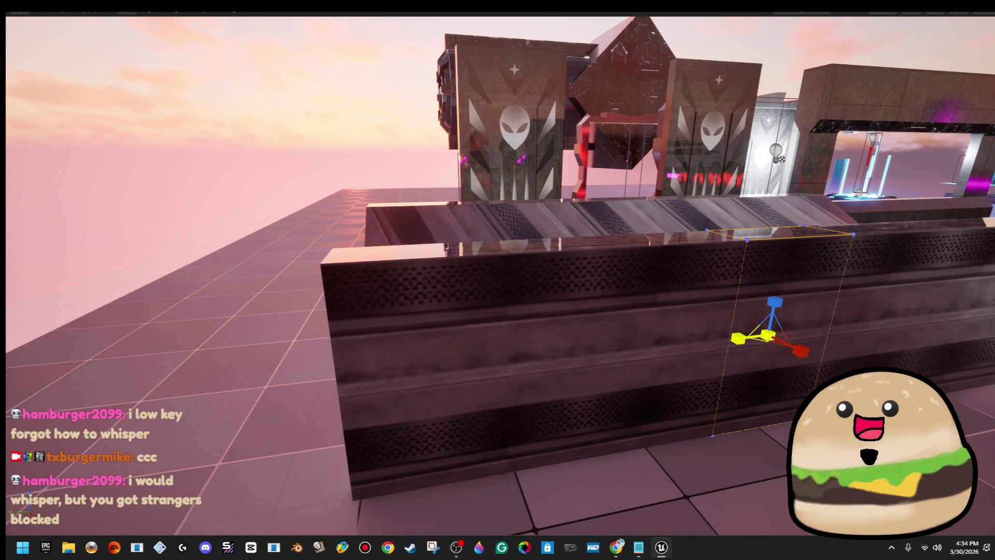
key("ctrl+z")
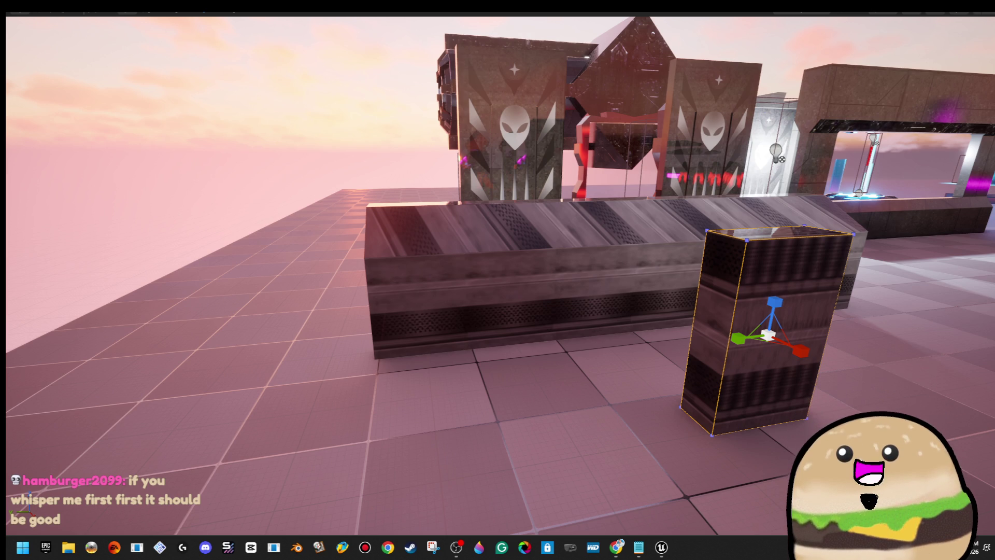
scroll(498, 280, "down", 3)
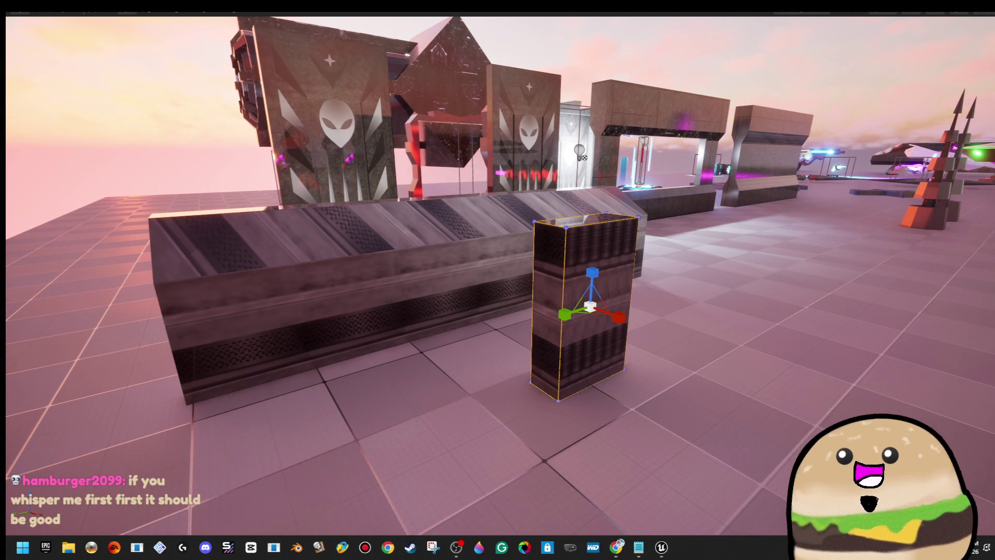
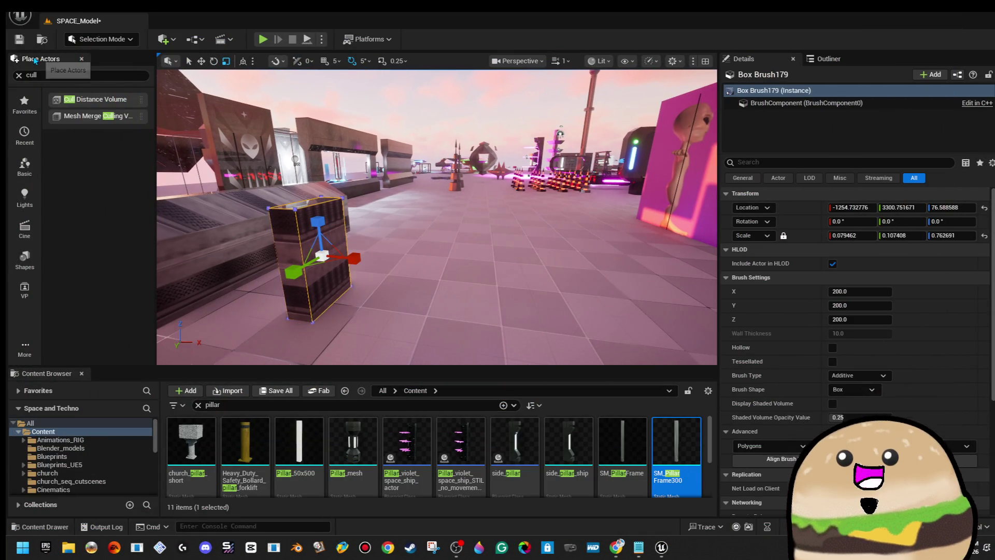
Save the SPACE_Model level with the new scaled box brush pillar.
left_click(21, 42)
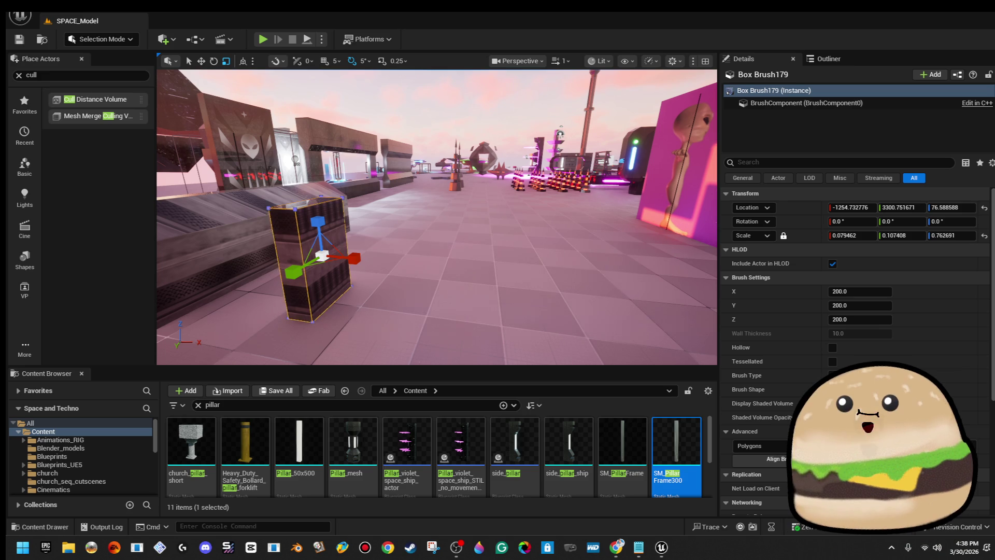
Fly the viewport overhead of the pillar, then switch to the browser's itch.io page.
left_click_drag(614, 203, 651, 232)
left_click_drag(539, 140, 539, 171)
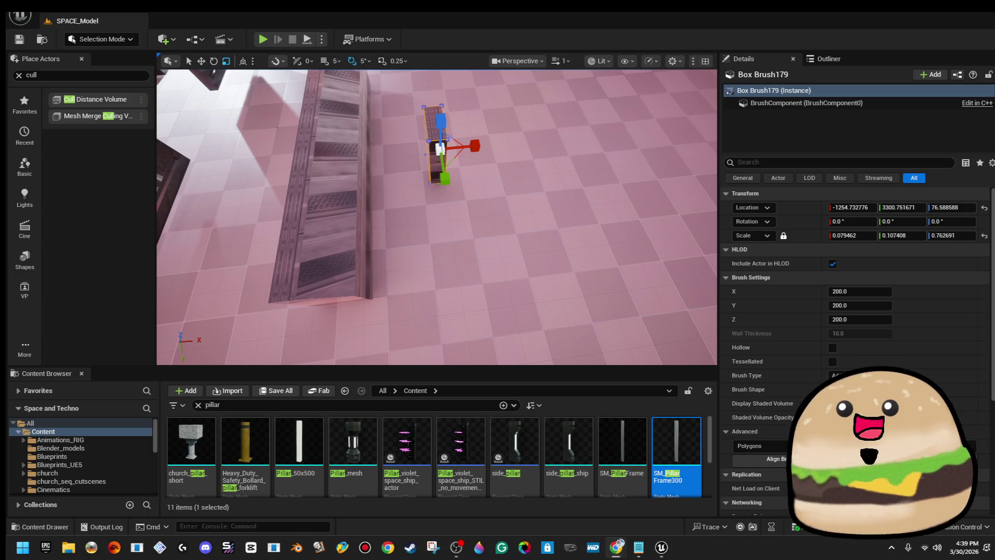
key("alt+Tab")
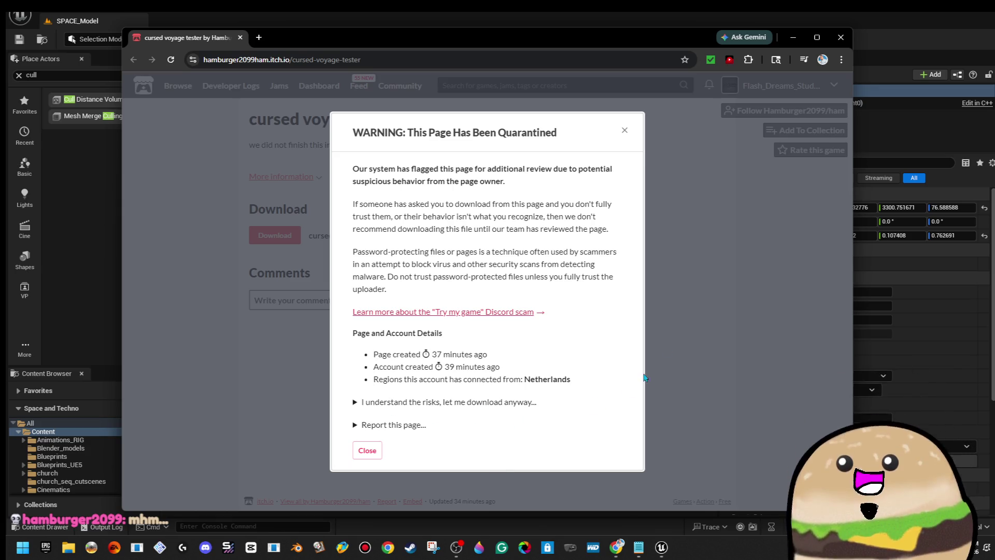
Dismiss the cursed voyage tester quarantine warning, then move and close the browser window.
left_click(623, 131)
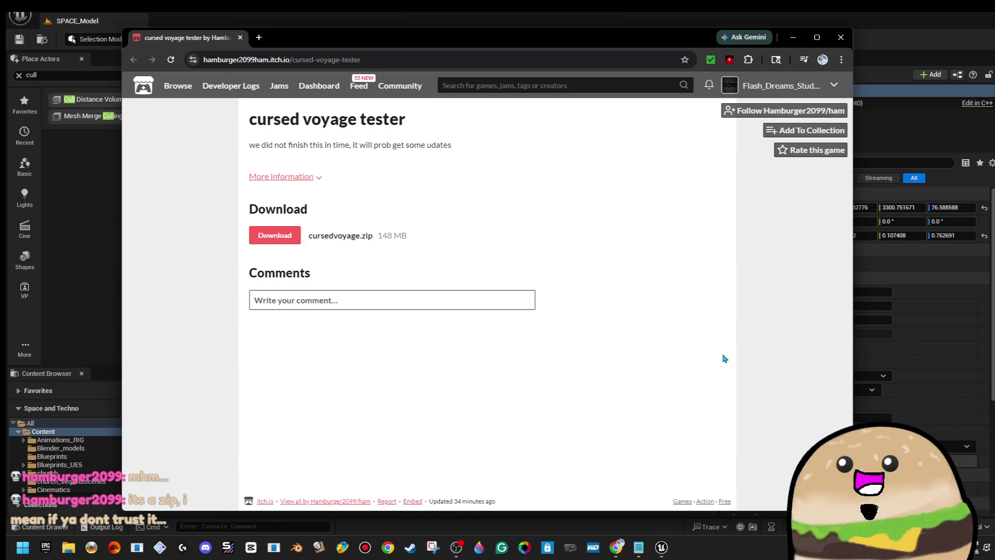
left_click_drag(724, 358, 53, 122)
left_click(155, 135)
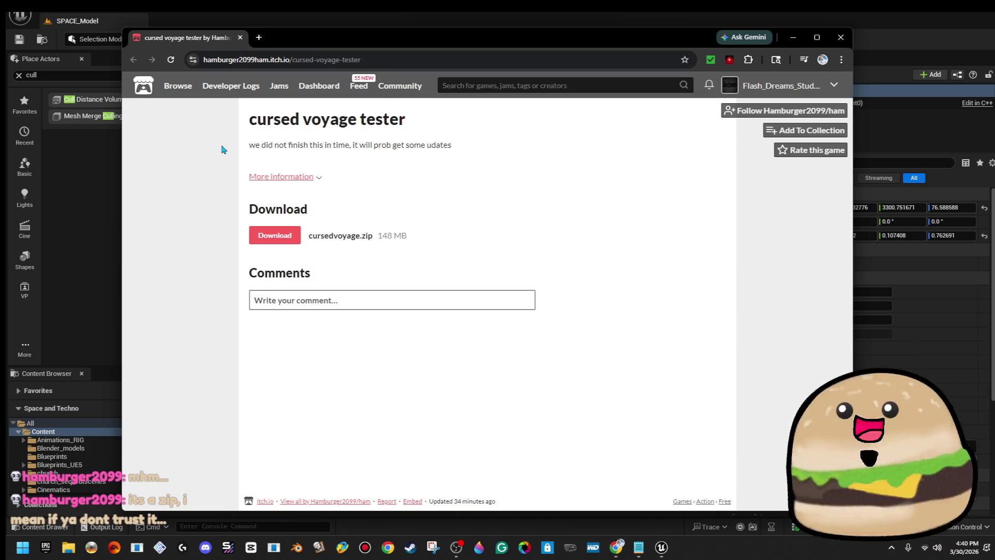
left_click_drag(505, 44, 522, 103)
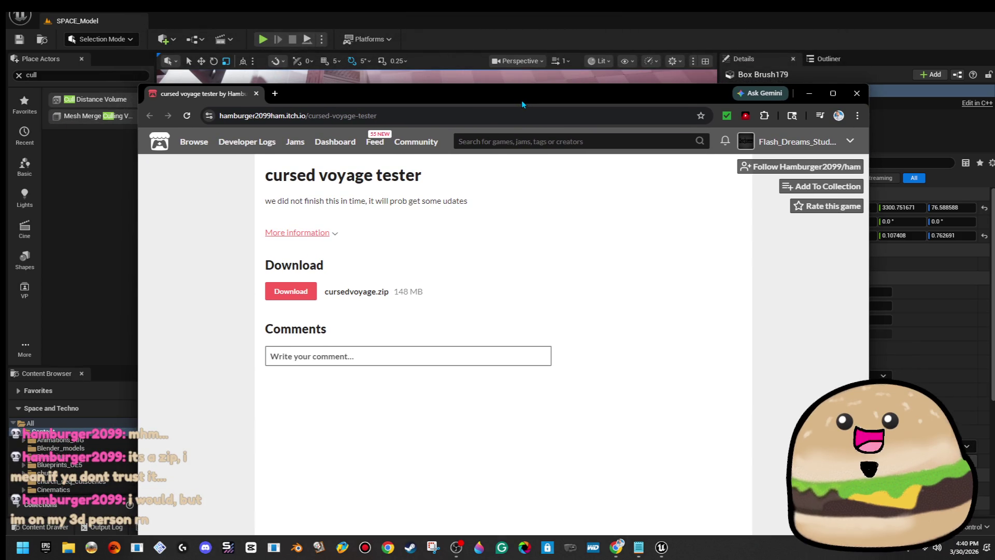
left_click(857, 94)
mouse_move(501, 244)
left_mouse_down()
mouse_move(497, 228)
mouse_move(519, 223)
mouse_move(513, 233)
mouse_move(524, 231)
mouse_move(502, 231)
mouse_move(518, 233)
mouse_move(502, 231)
mouse_move(501, 244)
left_mouse_up()
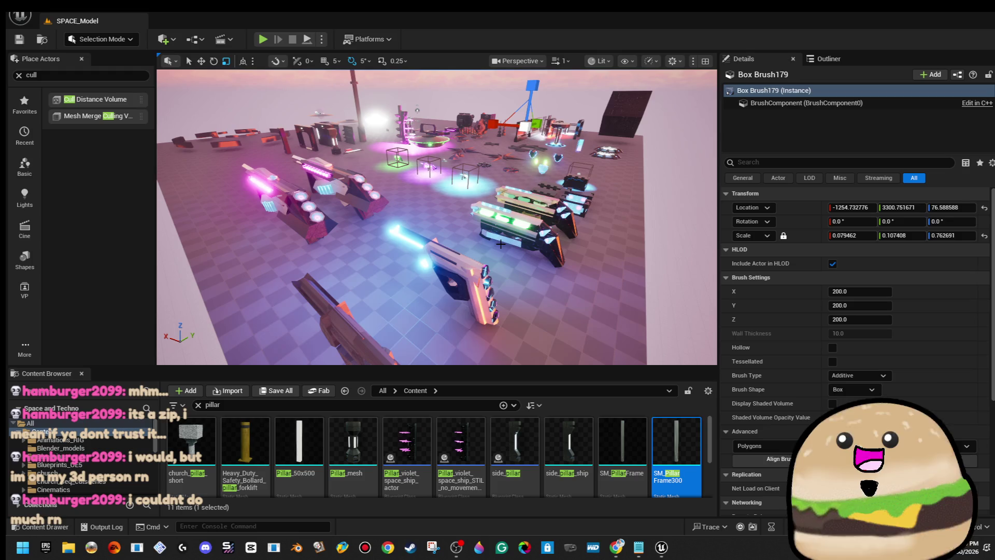
mouse_move(499, 244)
left_mouse_down()
mouse_move(518, 238)
mouse_move(511, 253)
mouse_move(526, 252)
mouse_move(429, 267)
left_mouse_up()
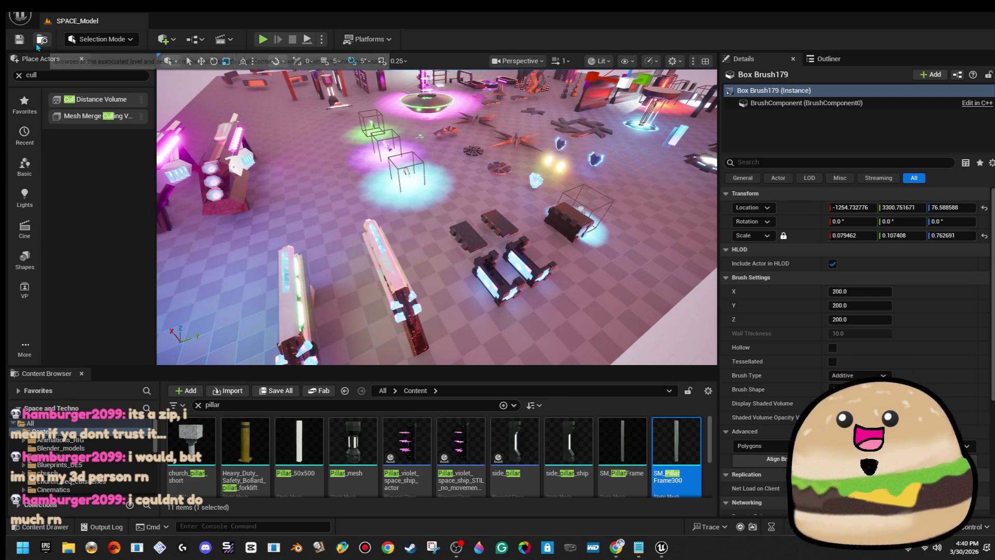
left_click_drag(435, 217, 436, 230)
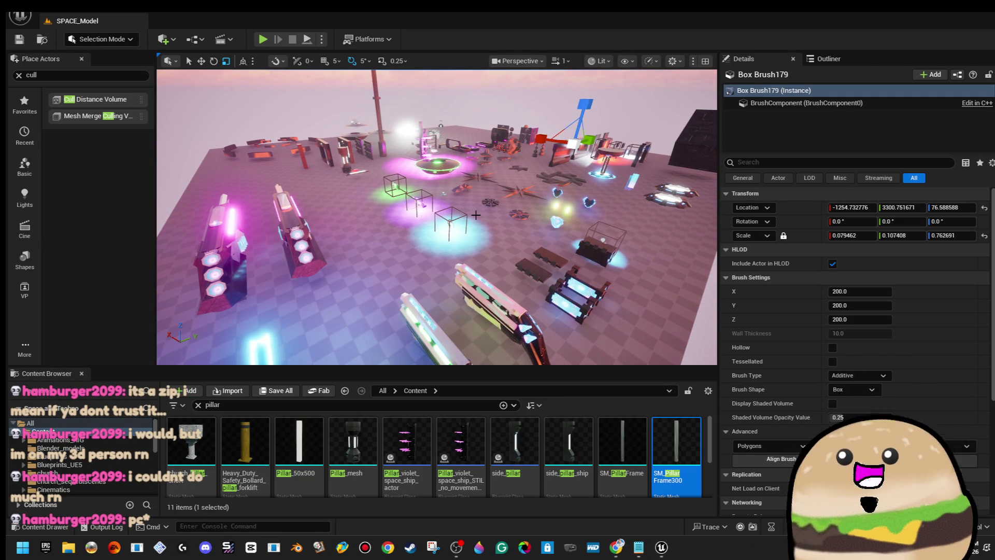
left_click_drag(416, 206, 358, 211)
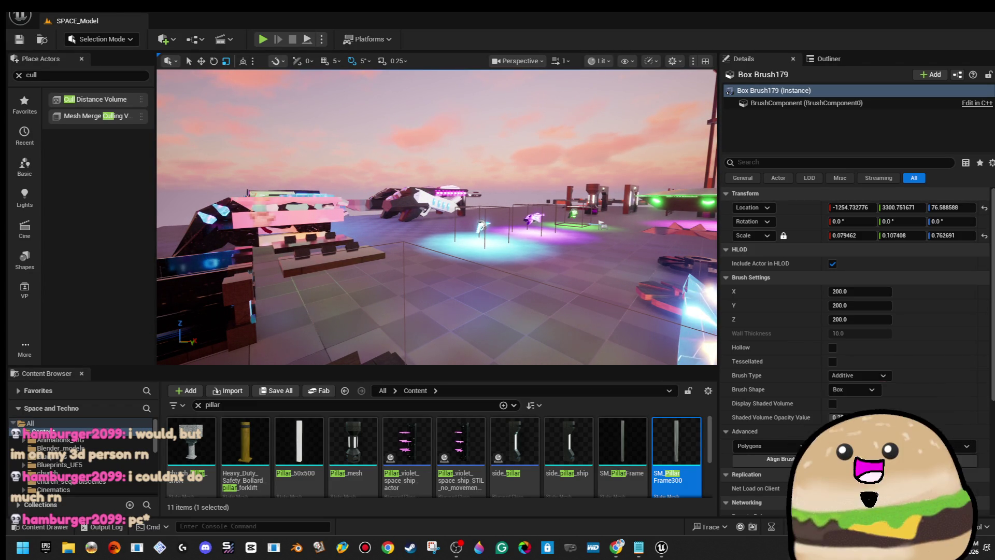
left_click_drag(424, 258, 424, 258)
left_click_drag(457, 208, 457, 208)
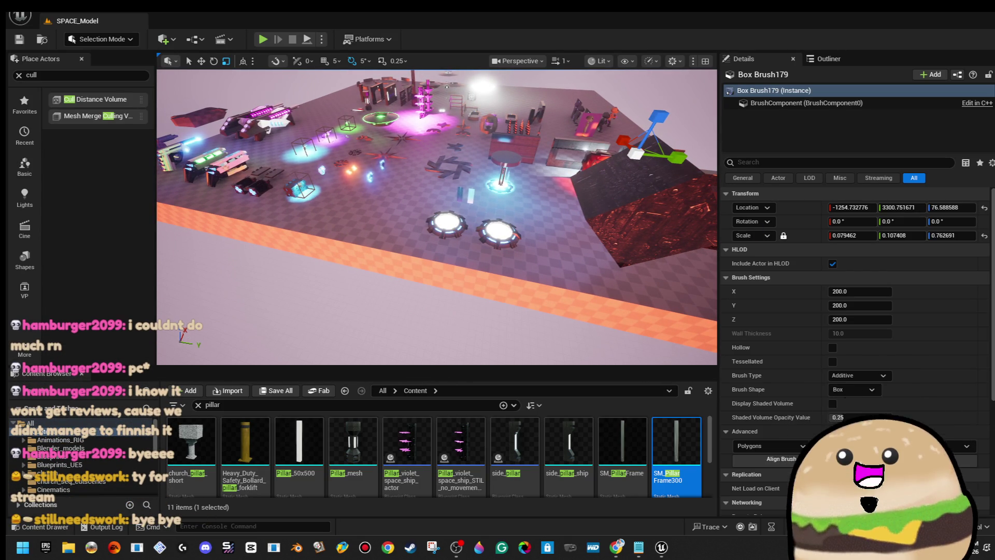
left_click_drag(548, 225, 299, 210)
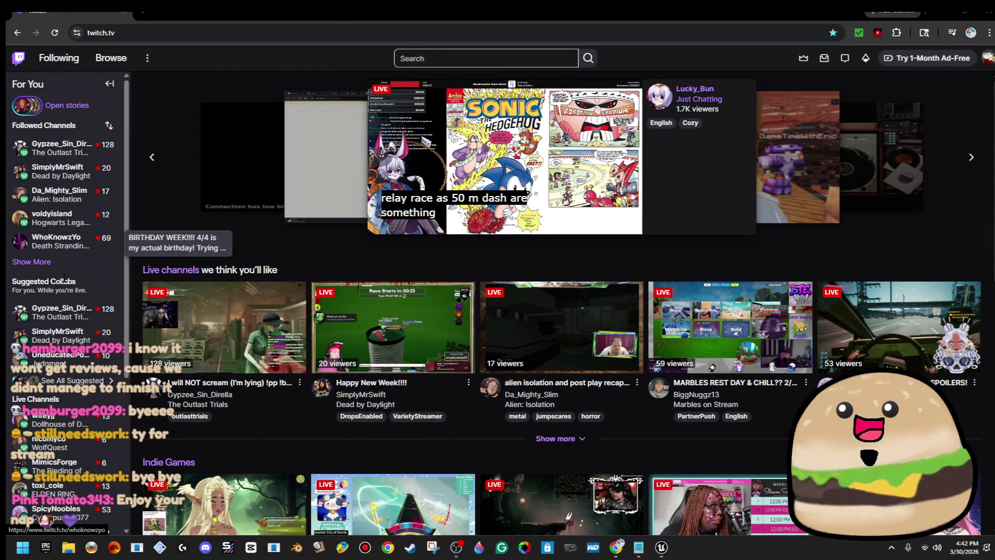
Expand Followed Channels to include offline ones and open the Twelve Minutes stream.
left_click(35, 263)
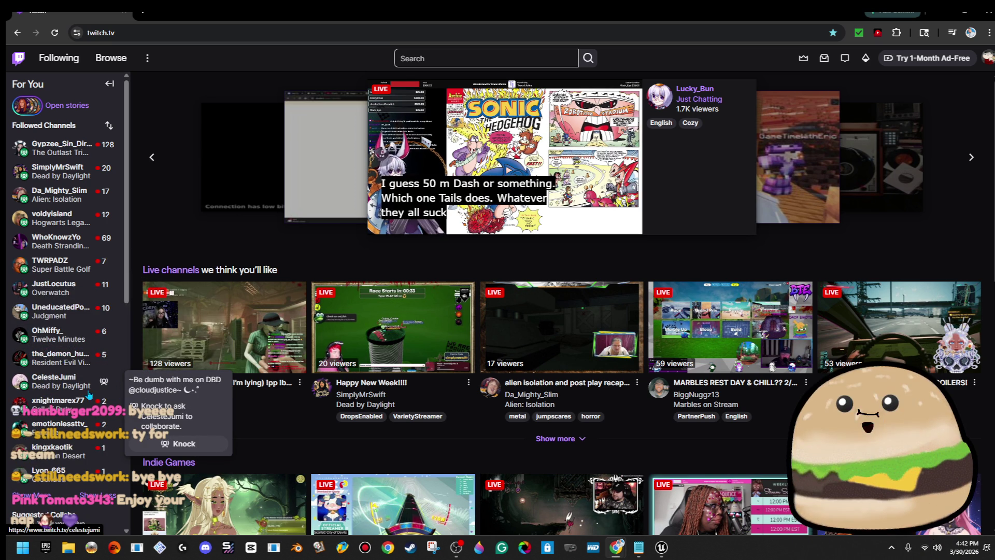
scroll(78, 399, "down", 1)
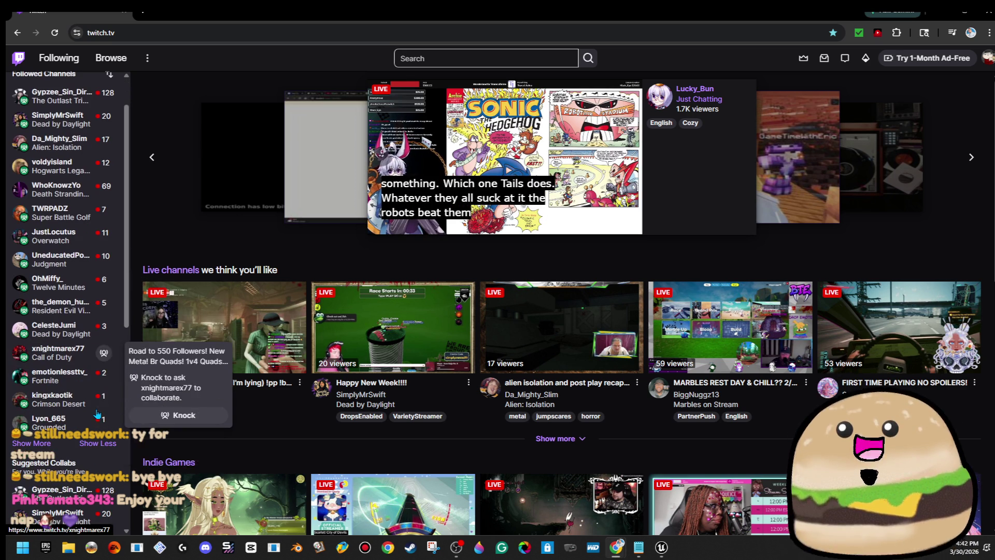
left_click(31, 443)
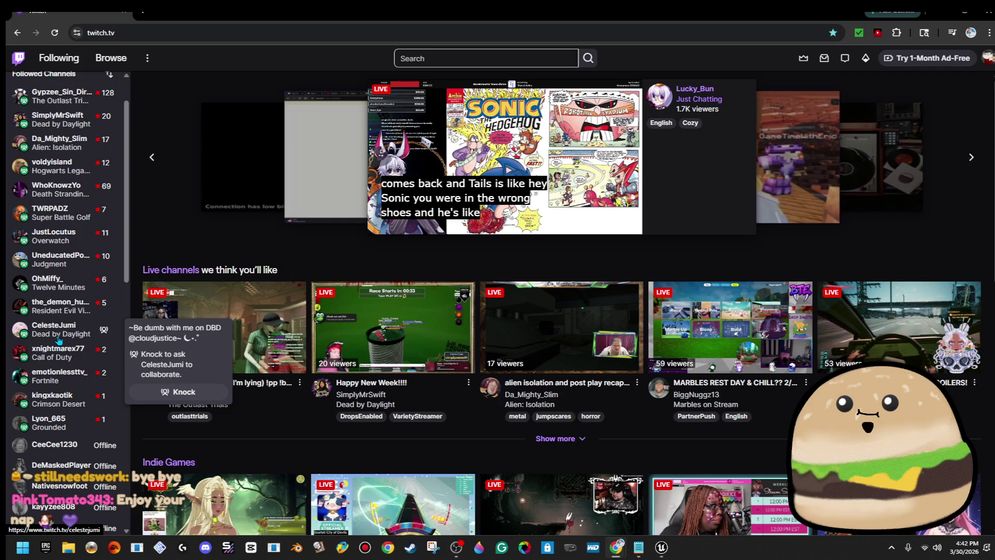
left_click(62, 288)
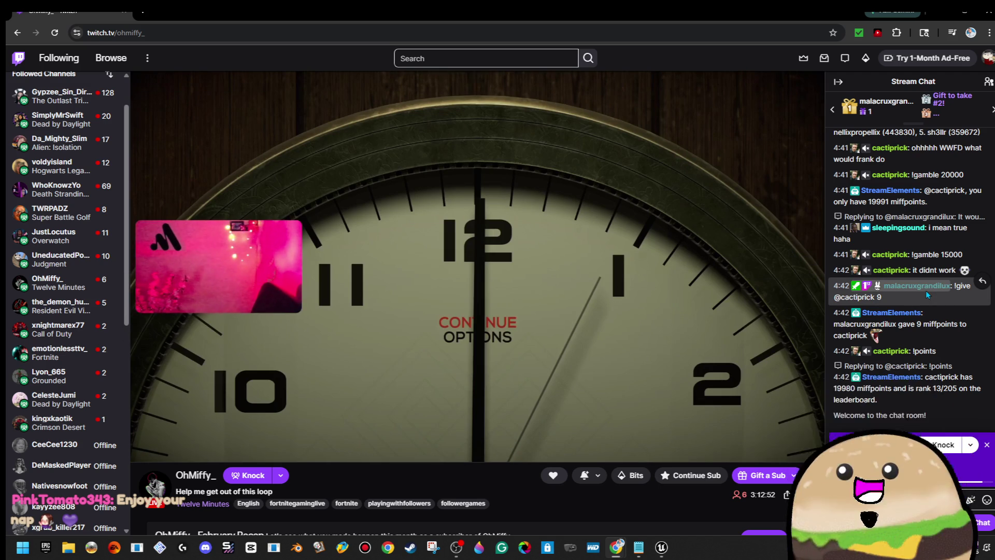
Open the followed channel streaming Overwatch from the sidebar.
scroll(895, 354, "down", 1)
scroll(896, 355, "up", 4)
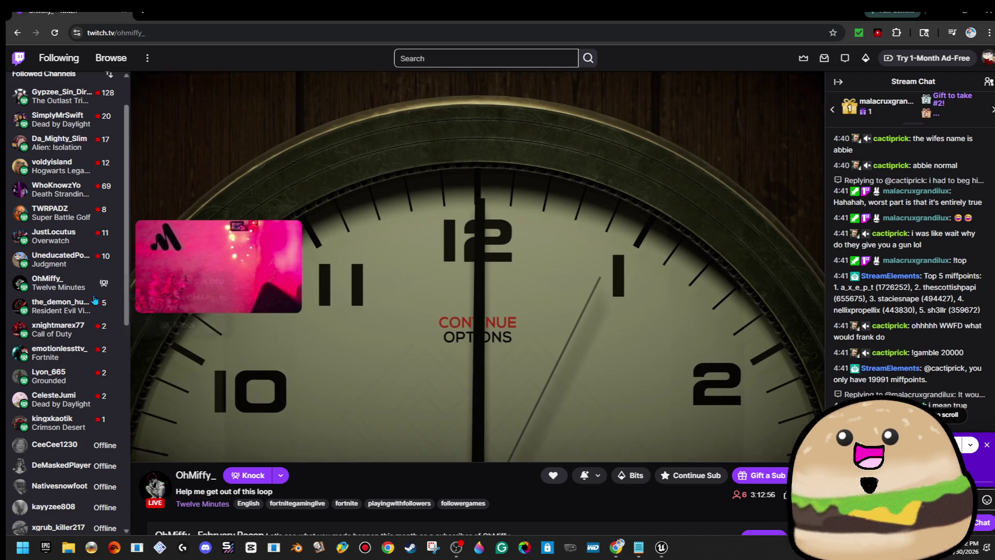
mouse_move(57, 210)
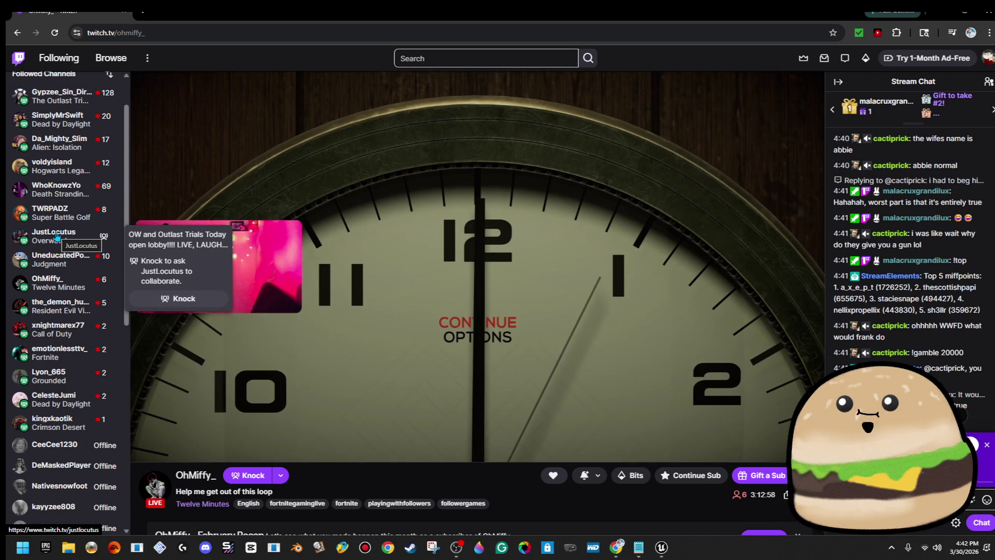
left_click(57, 237)
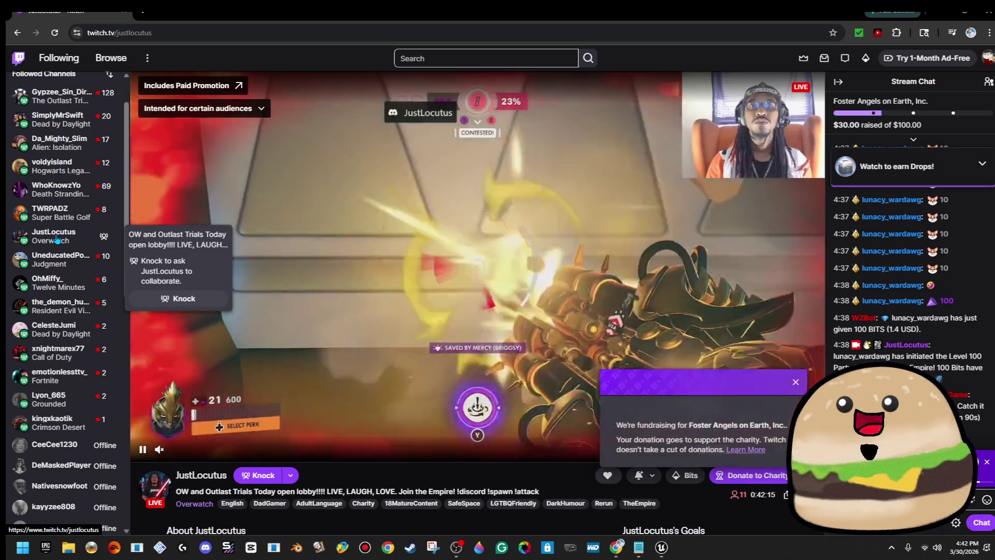
Visit the Hogwarts Legacy channel, then settle on the Dead by Daylight stream.
mouse_move(57, 259)
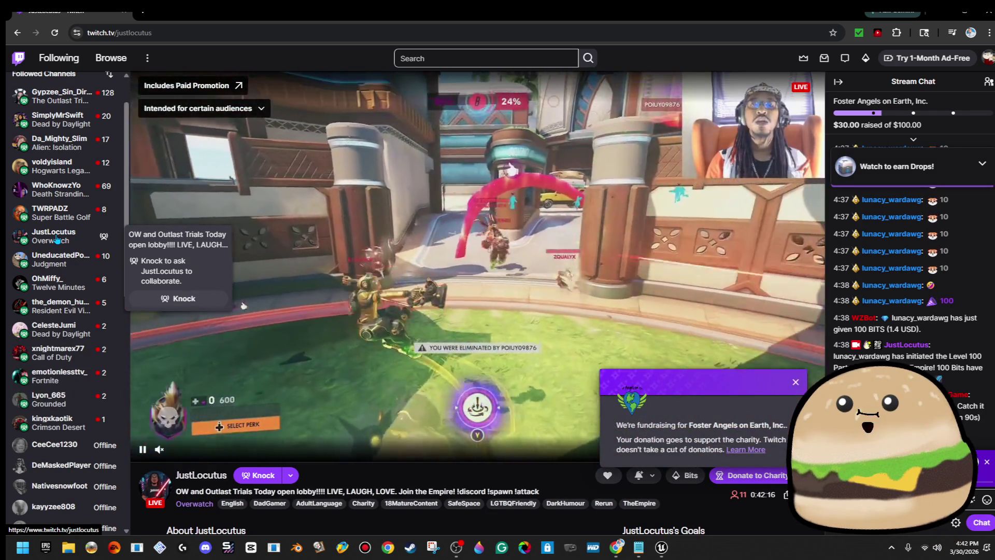
scroll(513, 282, "down", 3)
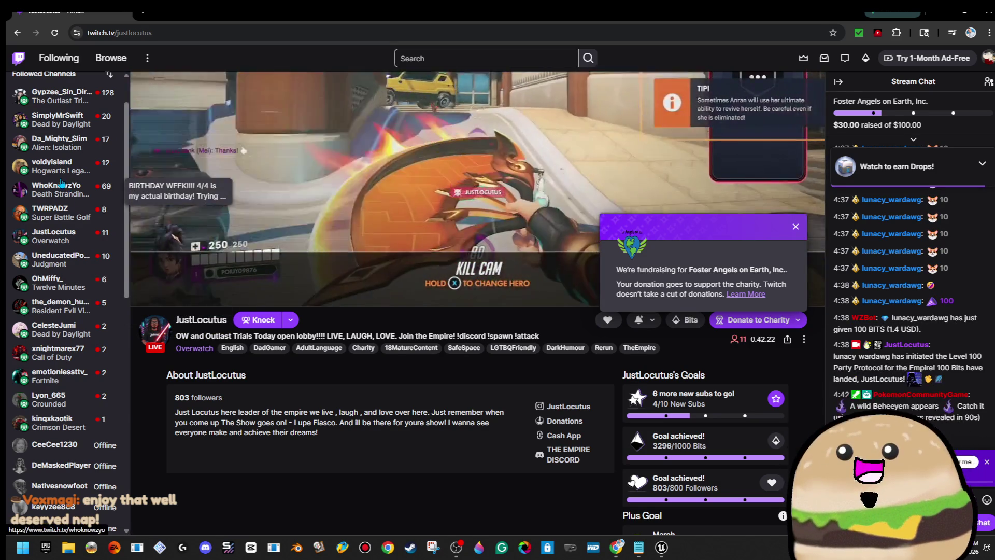
left_click(52, 165)
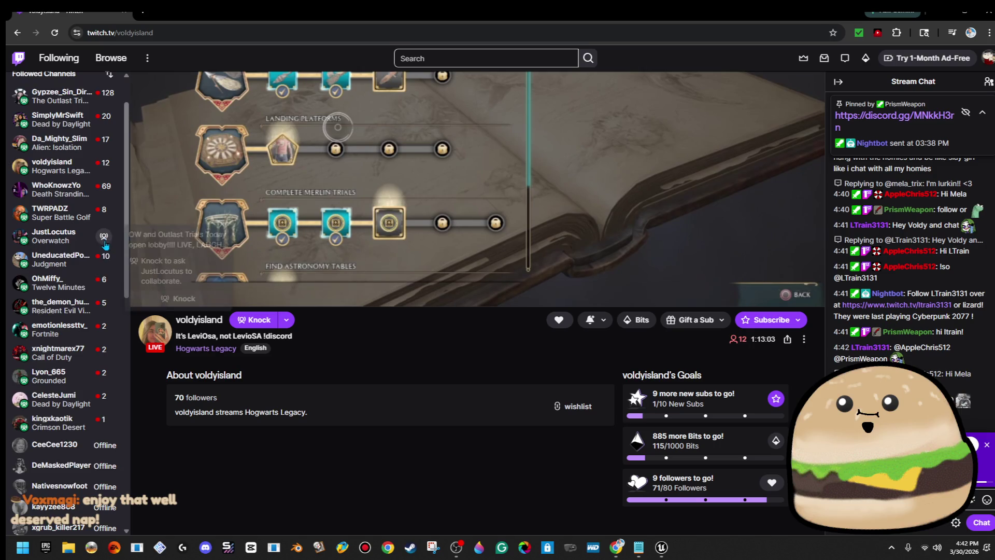
scroll(105, 243, "up", 1)
left_click(57, 167)
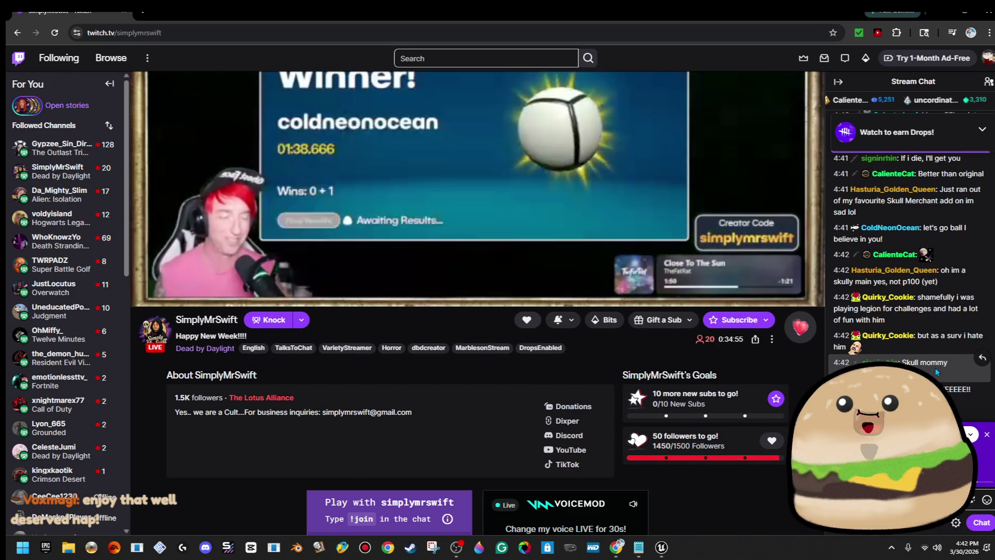
Open a chatter's viewer card from Stream Chat showing their badges and follow date.
left_click(883, 363)
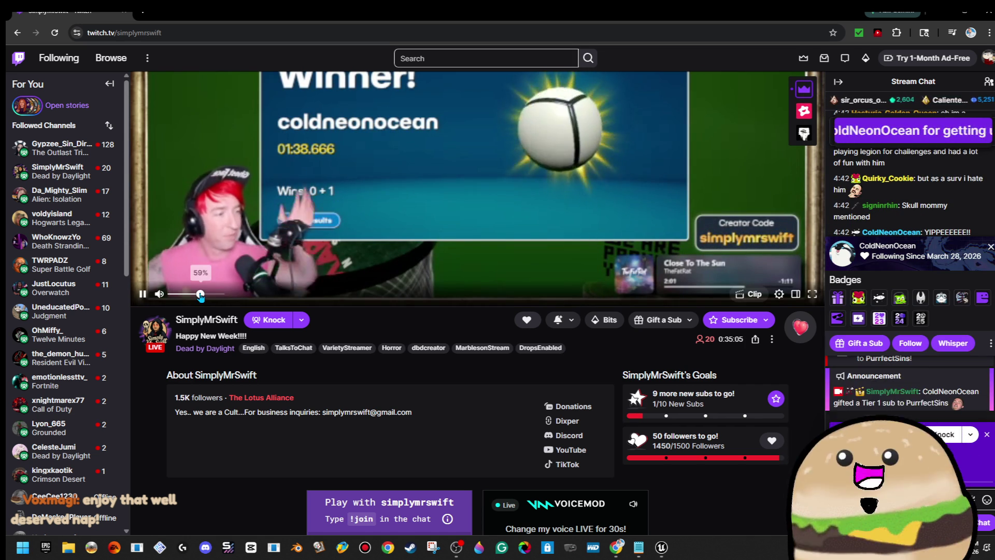
scroll(460, 366, "up", 3)
scroll(460, 366, "up", 1)
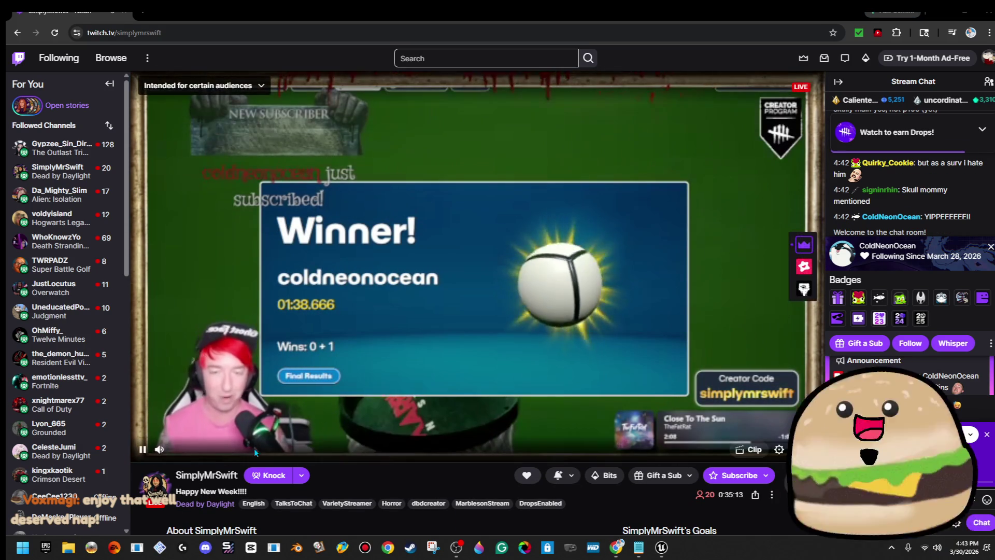
Select the channel name link, bring up its context menu, then dismiss it.
double_click(176, 476)
right_click(204, 478)
left_click(273, 383)
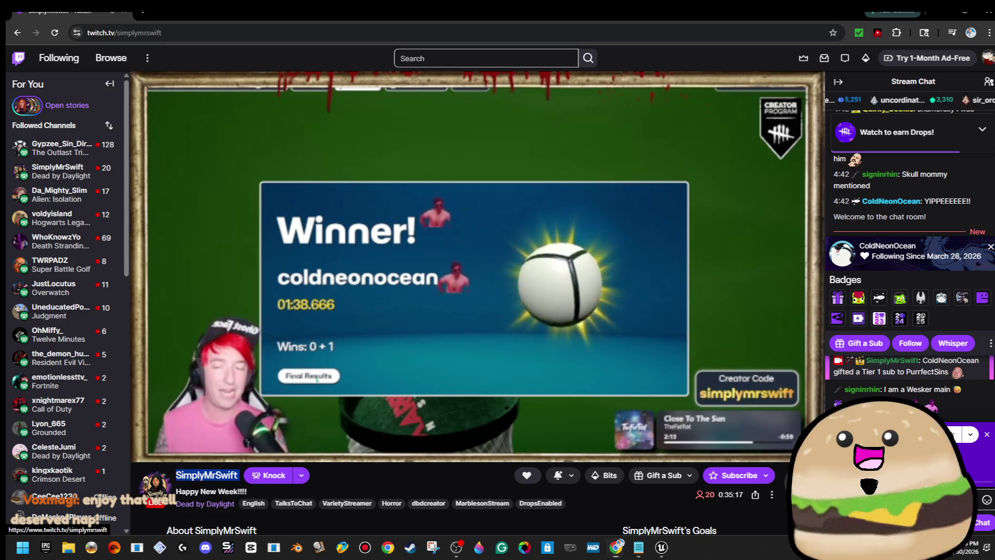